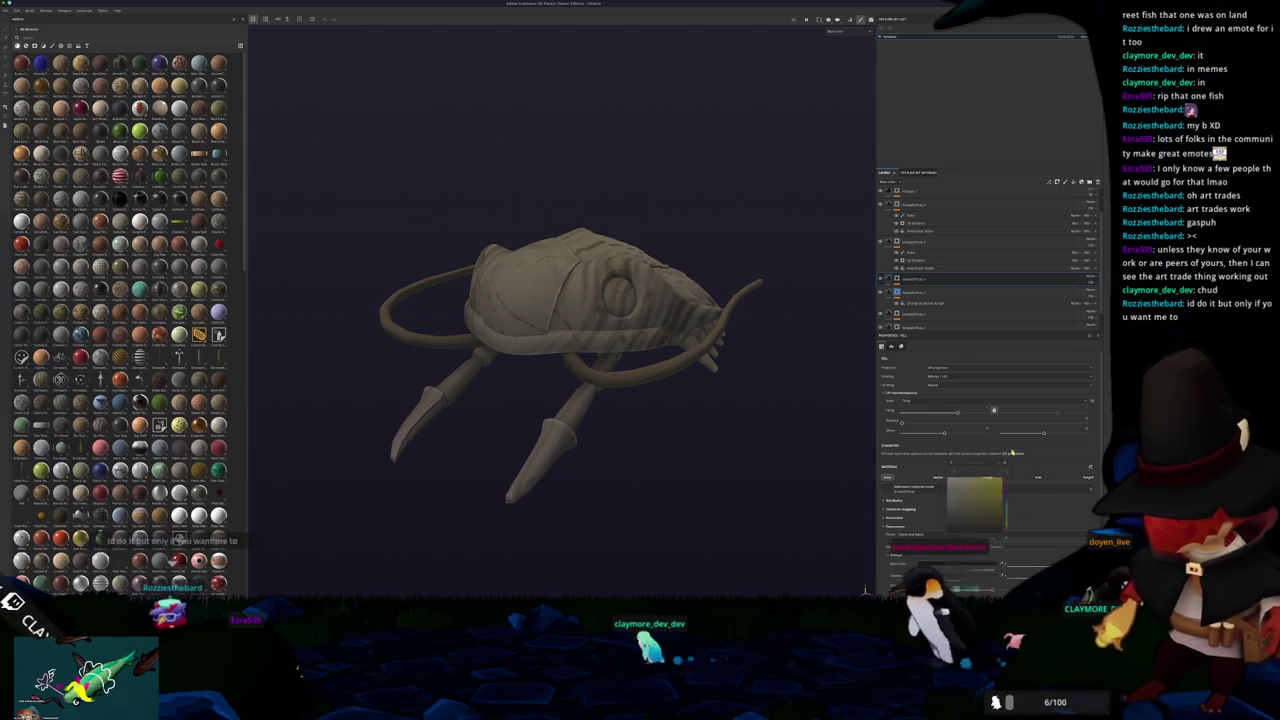
Put Grunge Dusty Powder Soft in the fill layer's Grayscale slot, with tri-planar projection
click(903, 296)
click(903, 280)
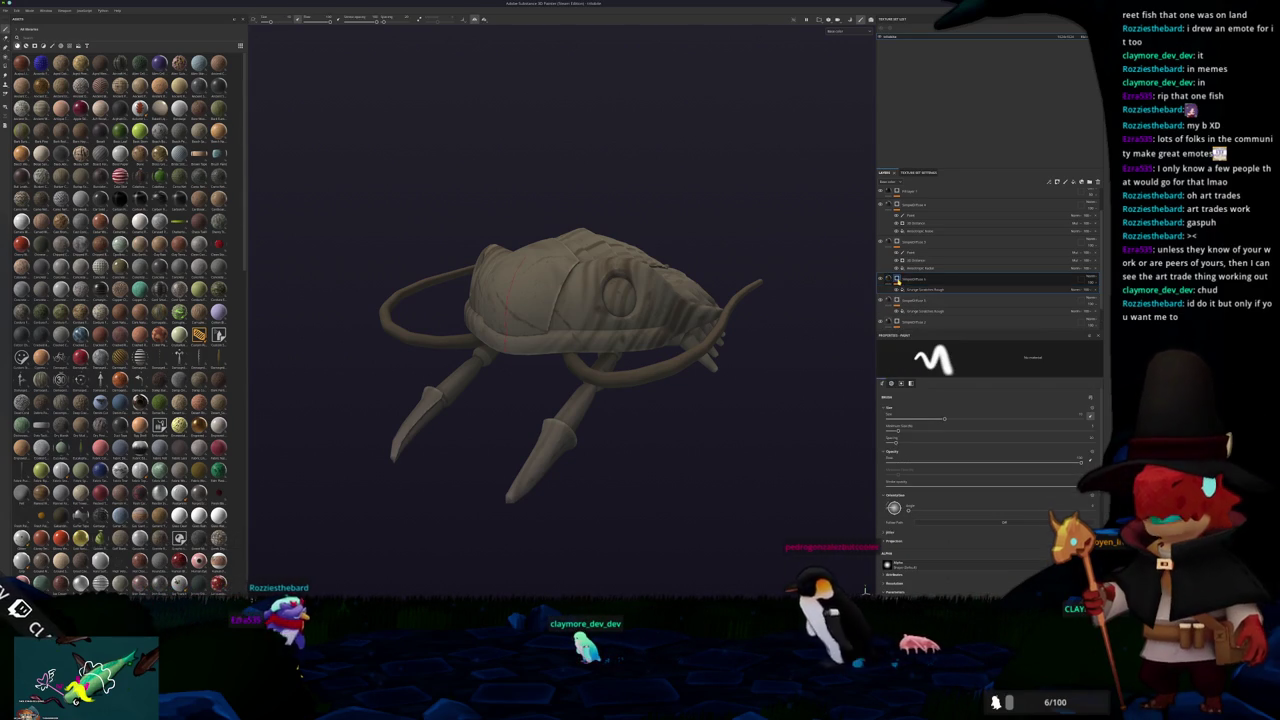
click(905, 289)
click(916, 450)
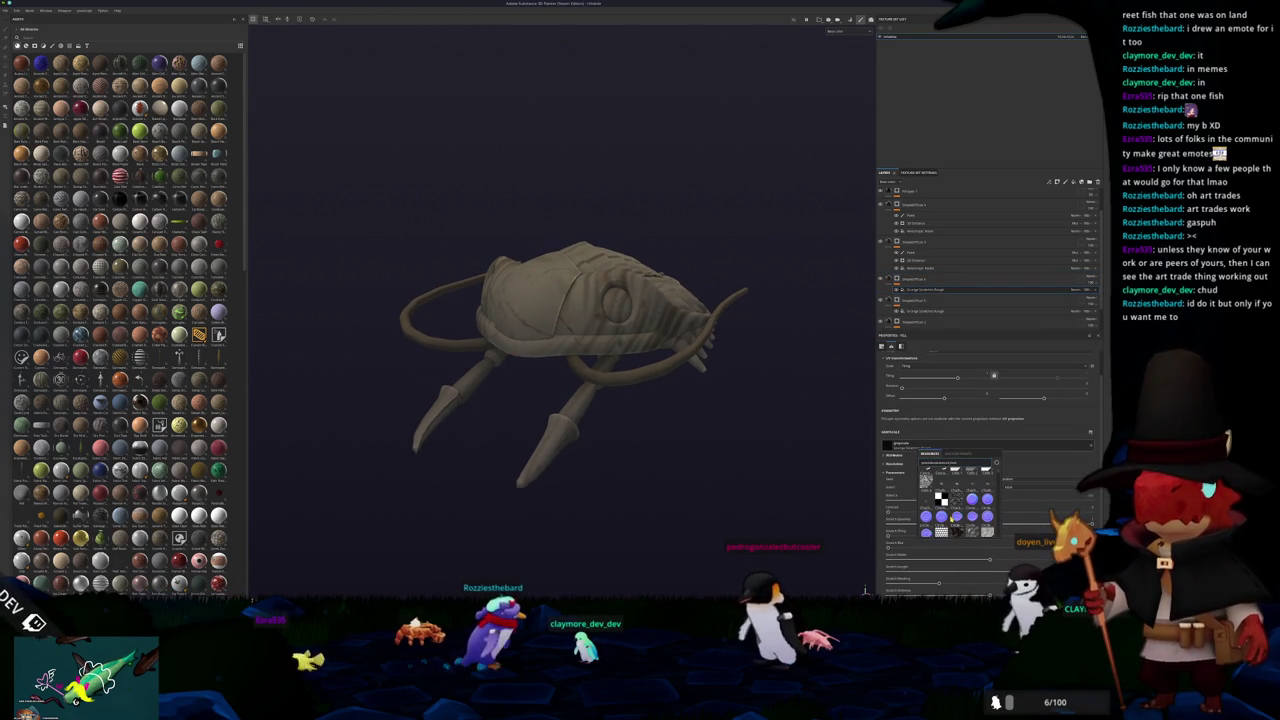
scroll(956, 488, down, 2)
scroll(956, 500, down, 3)
scroll(956, 520, down, 2)
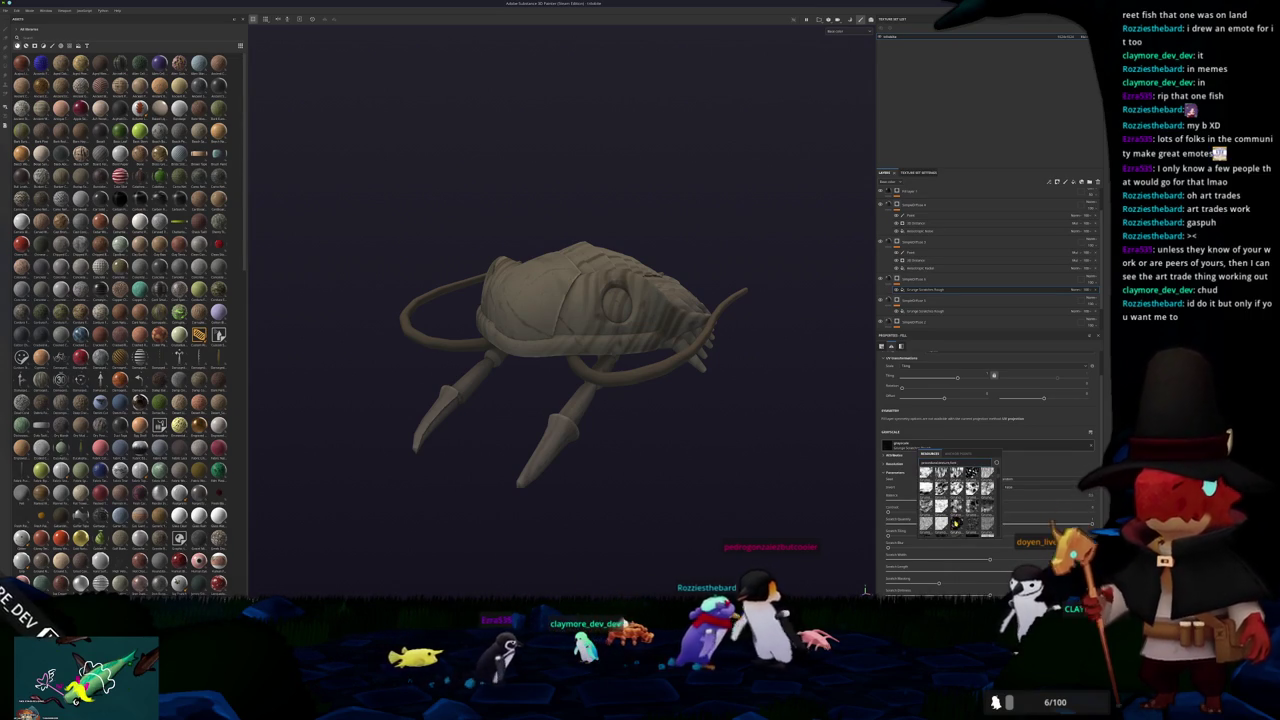
scroll(956, 515, down, 2)
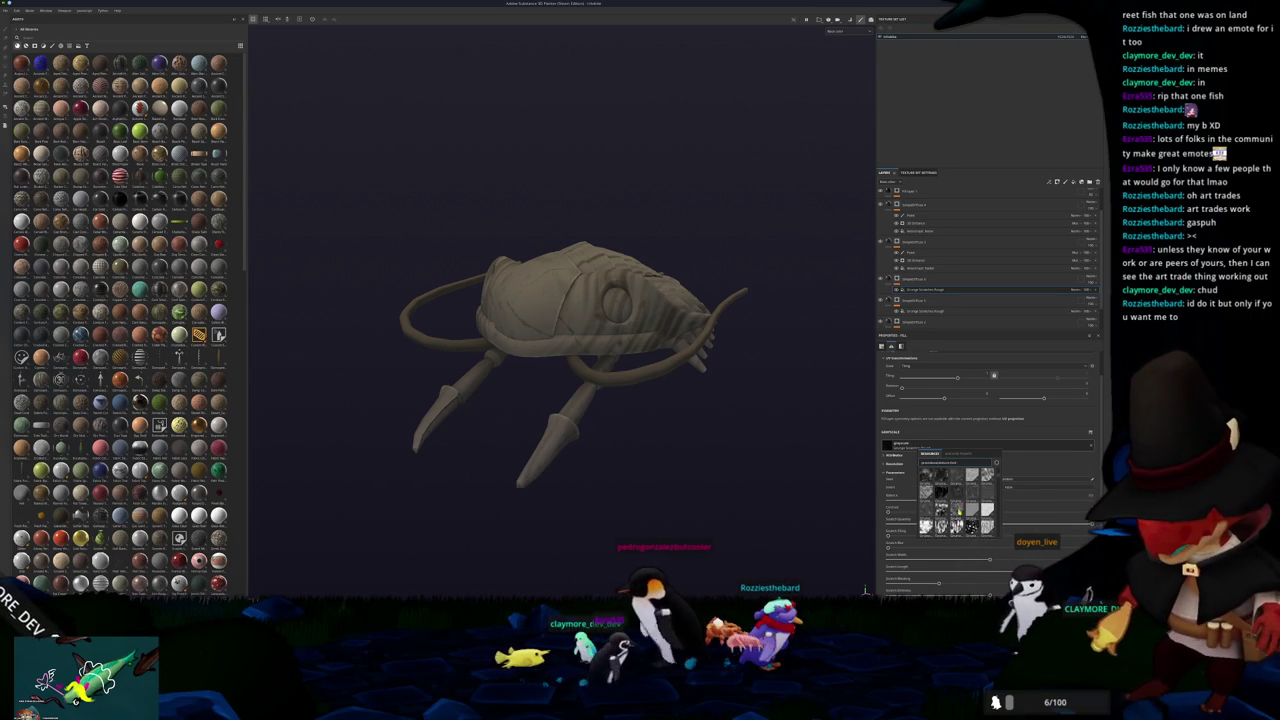
scroll(970, 502, down, 2)
click(986, 500)
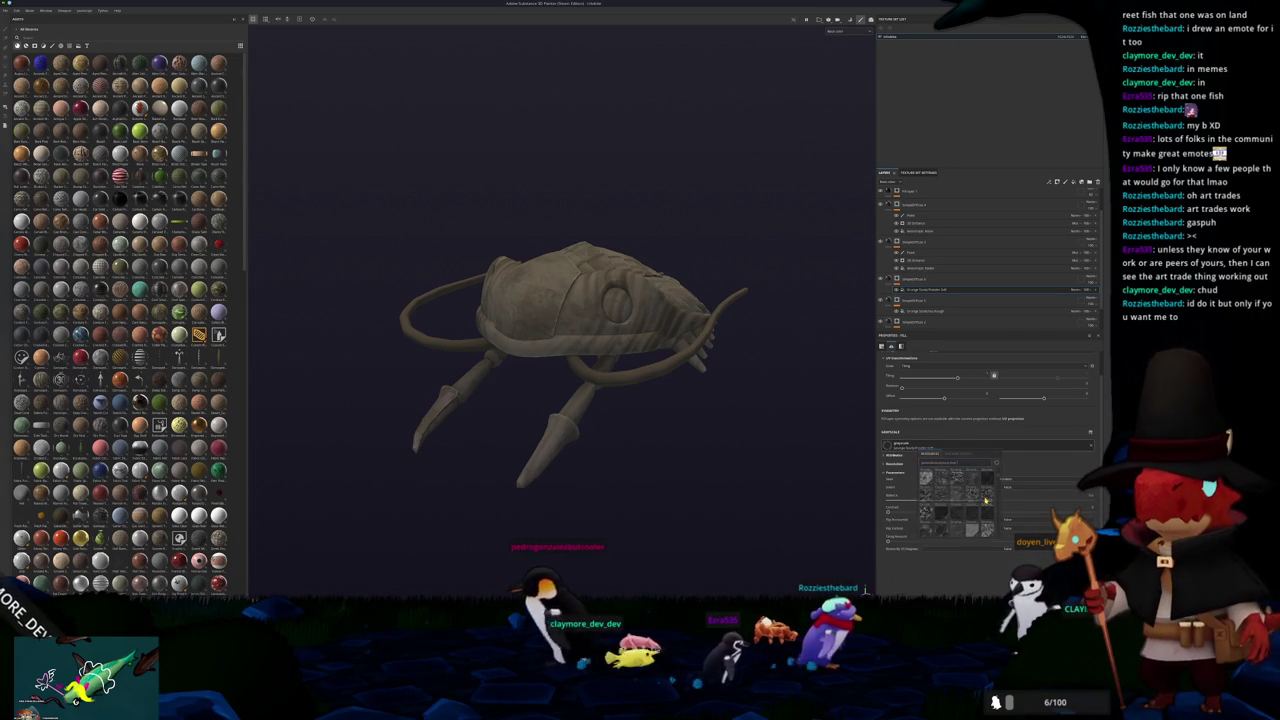
click(923, 284)
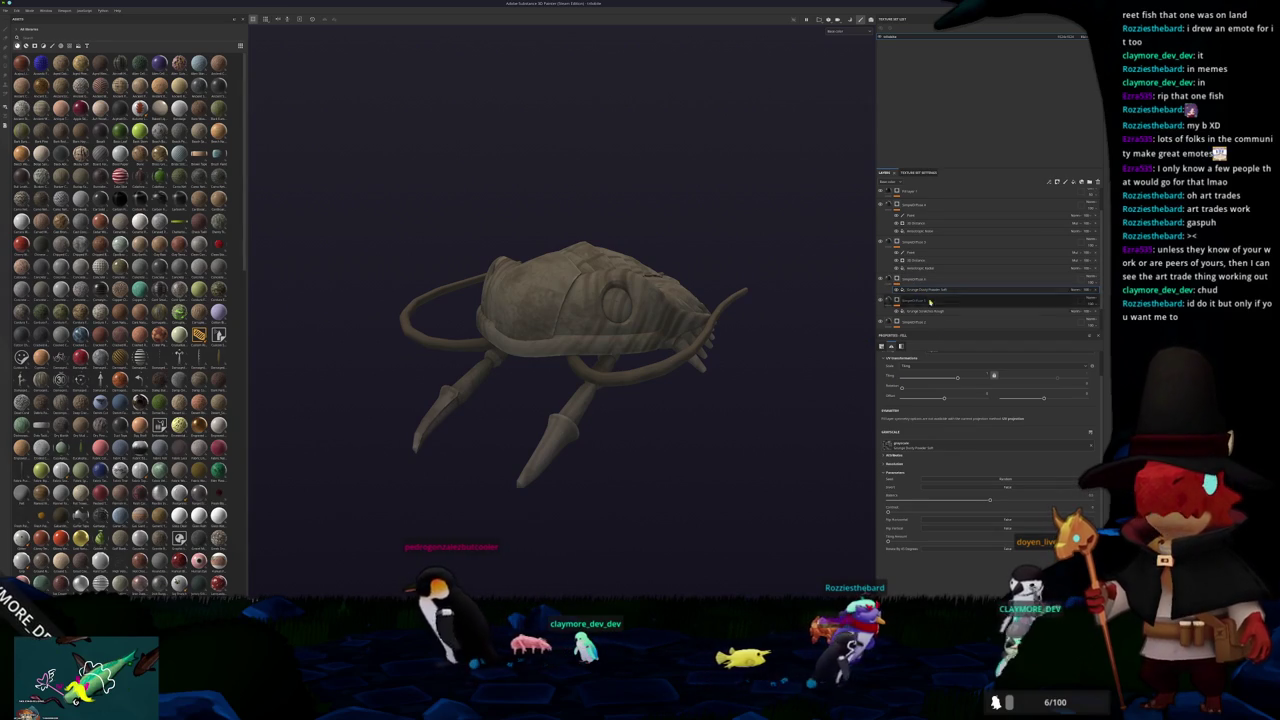
click(950, 368)
Set the Grunge Scratched Rough layer's projection to Tri-planar and check it on the model
click(923, 311)
click(941, 368)
click(940, 386)
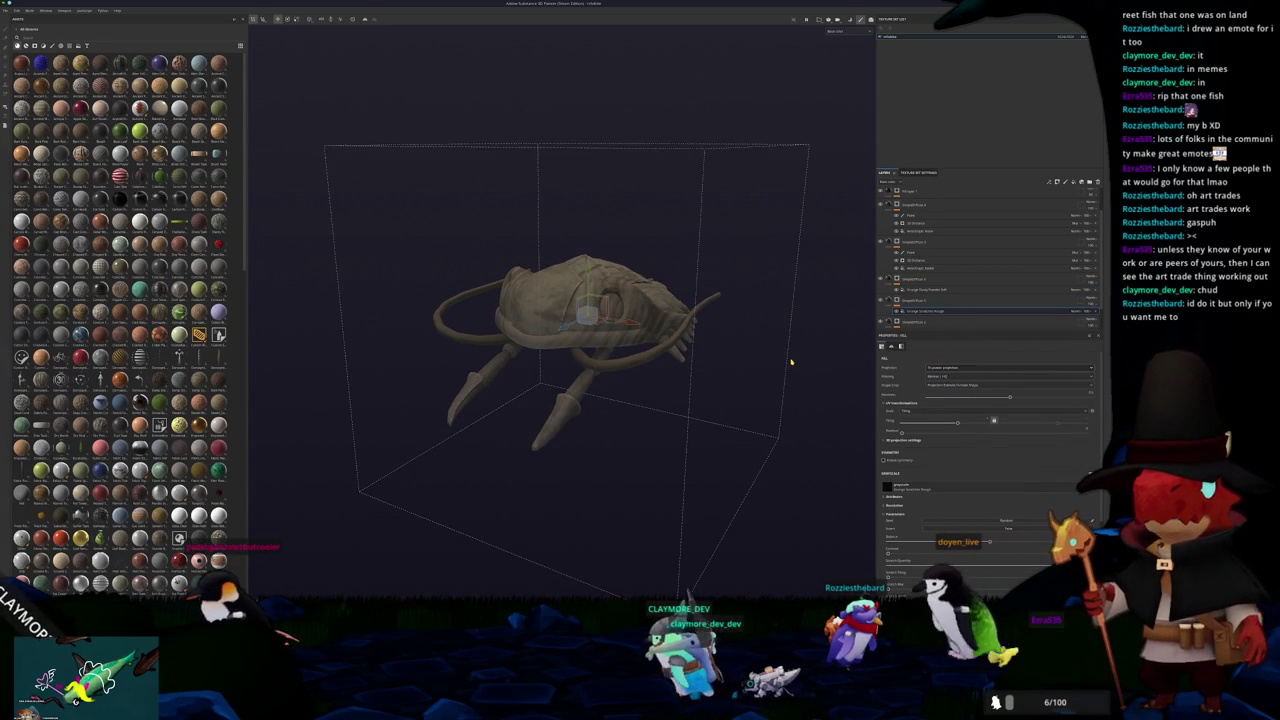
alt+drag(823, 352, 785, 403)
Adjust another fill layer's base colour to give the shell a dusty, worn tint
click(887, 292)
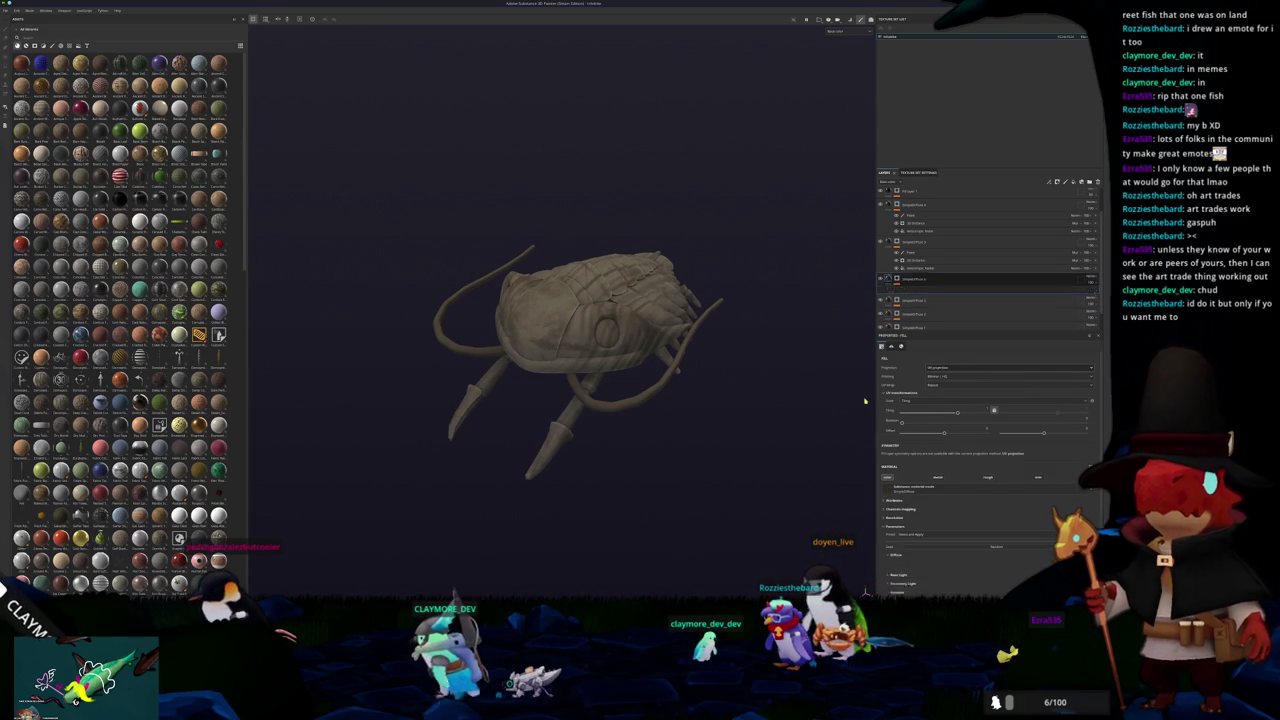
scroll(920, 480, down, 2)
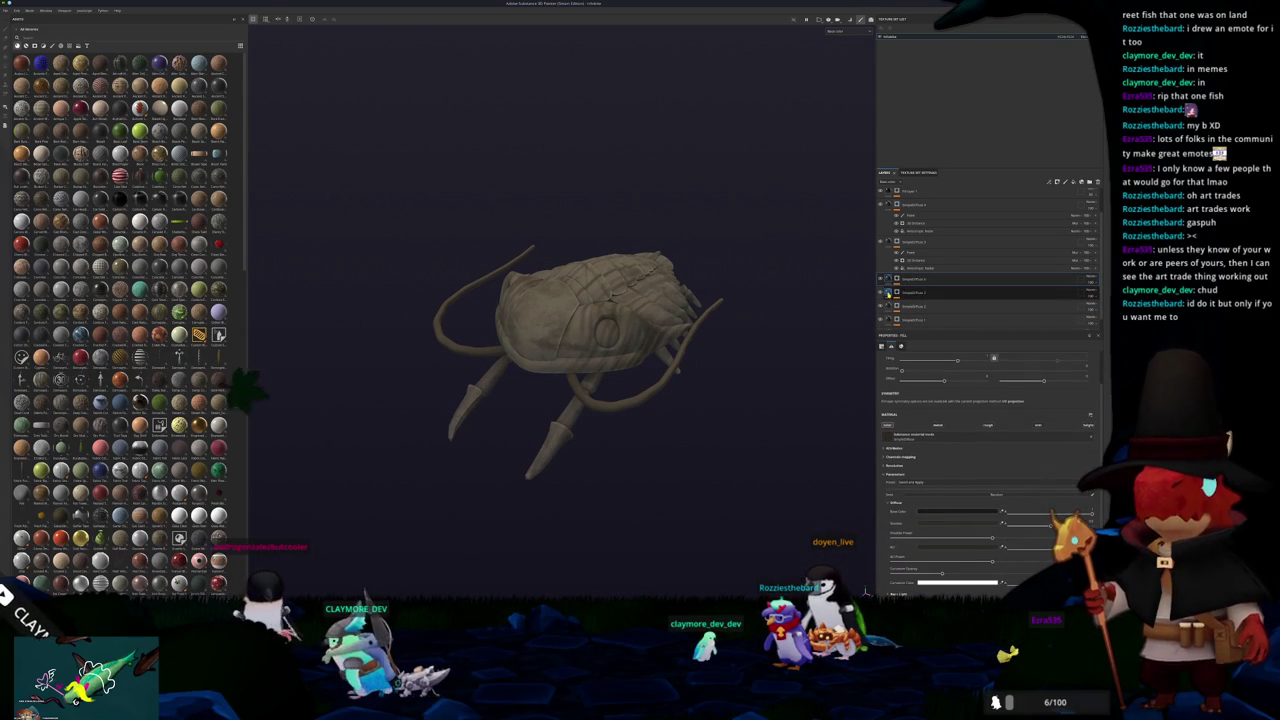
click(946, 511)
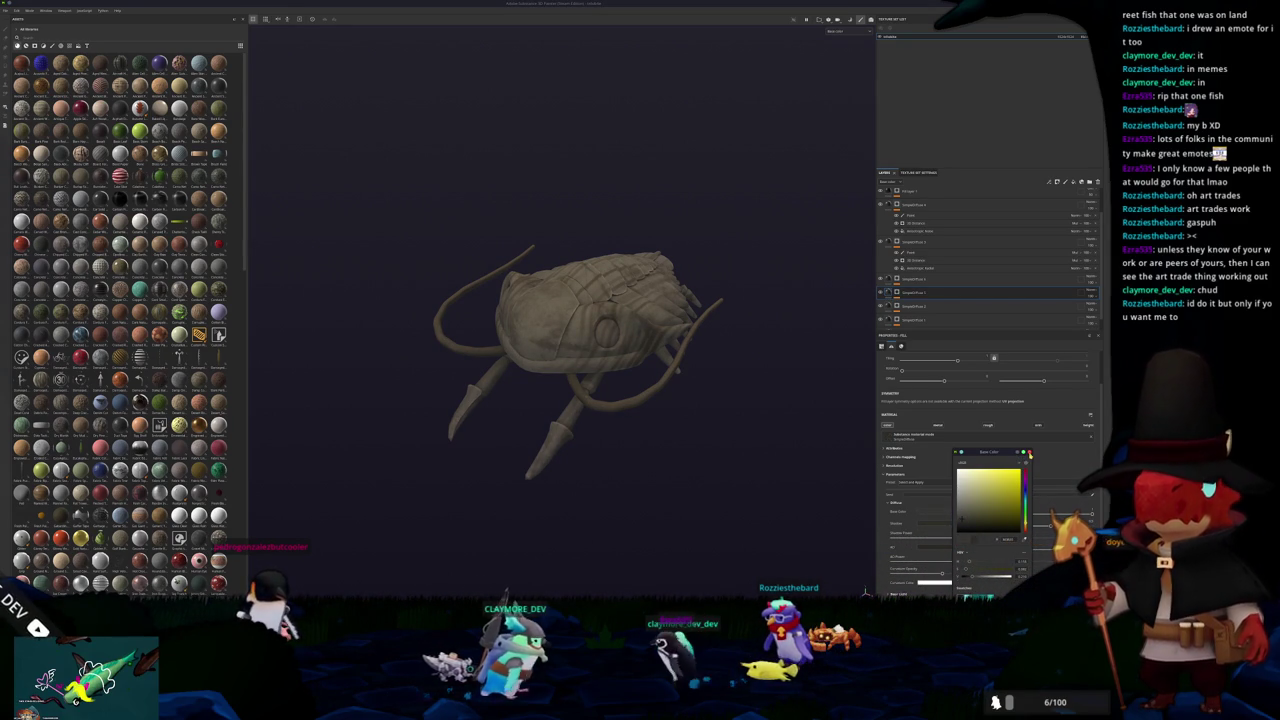
mouse_move(760, 360)
alt+mouse_down()
mouse_move(757, 163)
mouse_move(766, 337)
alt+mouse_up()
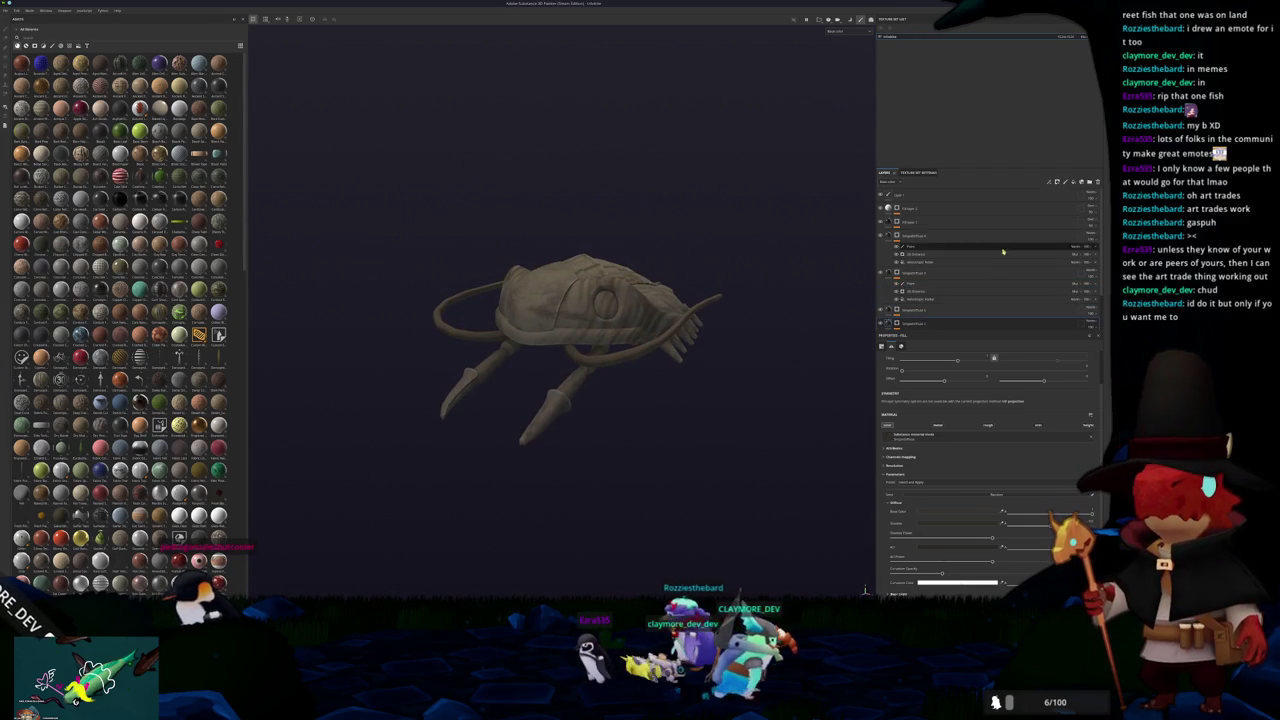
click(1057, 182)
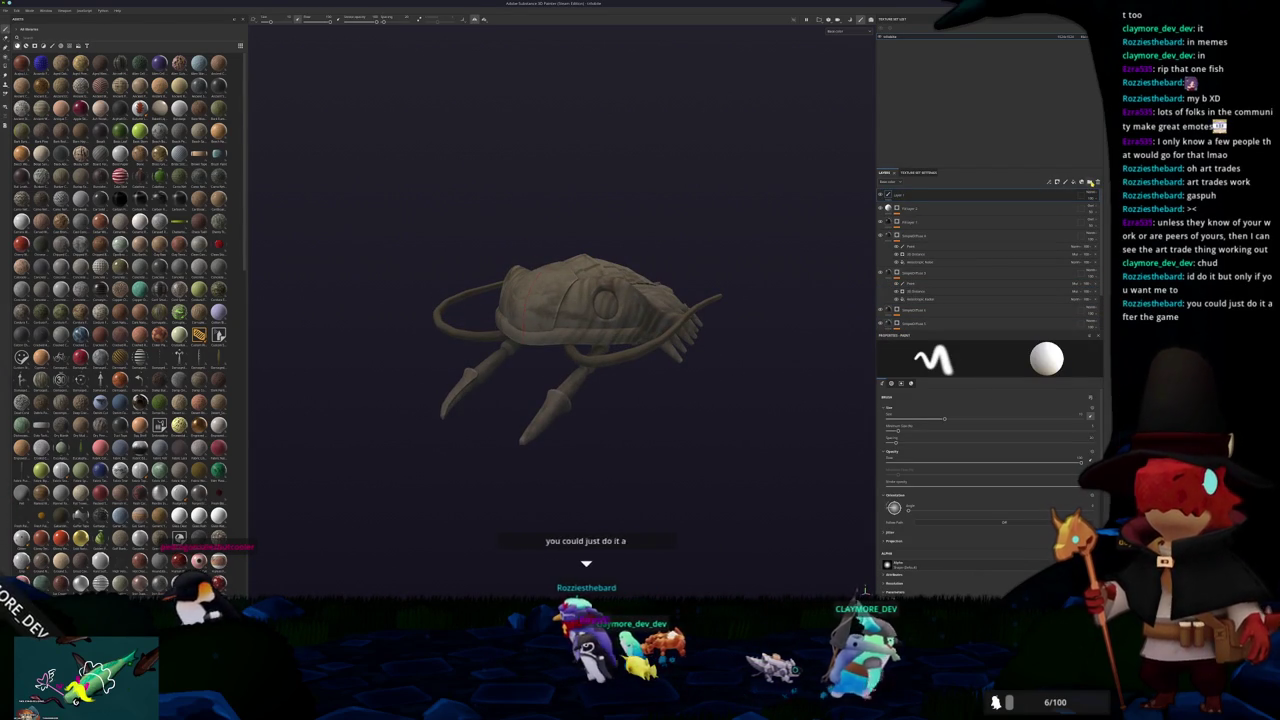
Create a folder at the top of the layer stack and add a filter layer inside it
click(1089, 182)
click(1083, 182)
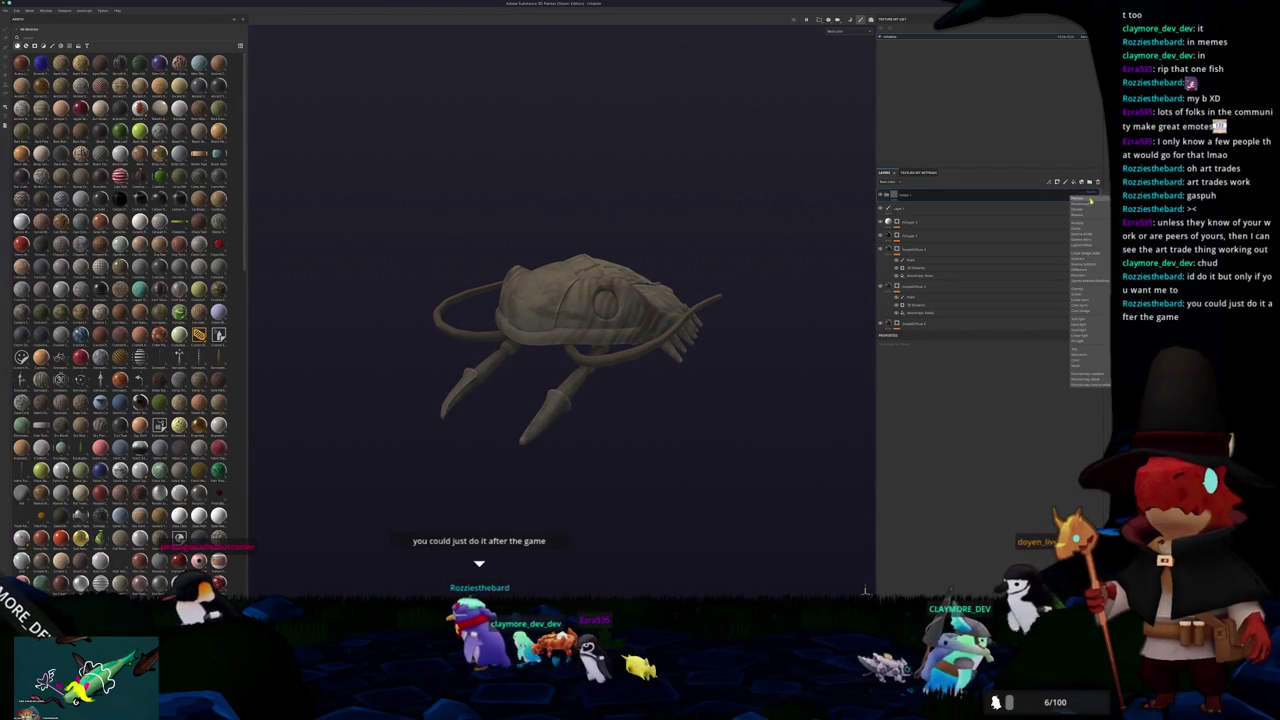
right_click(1075, 199)
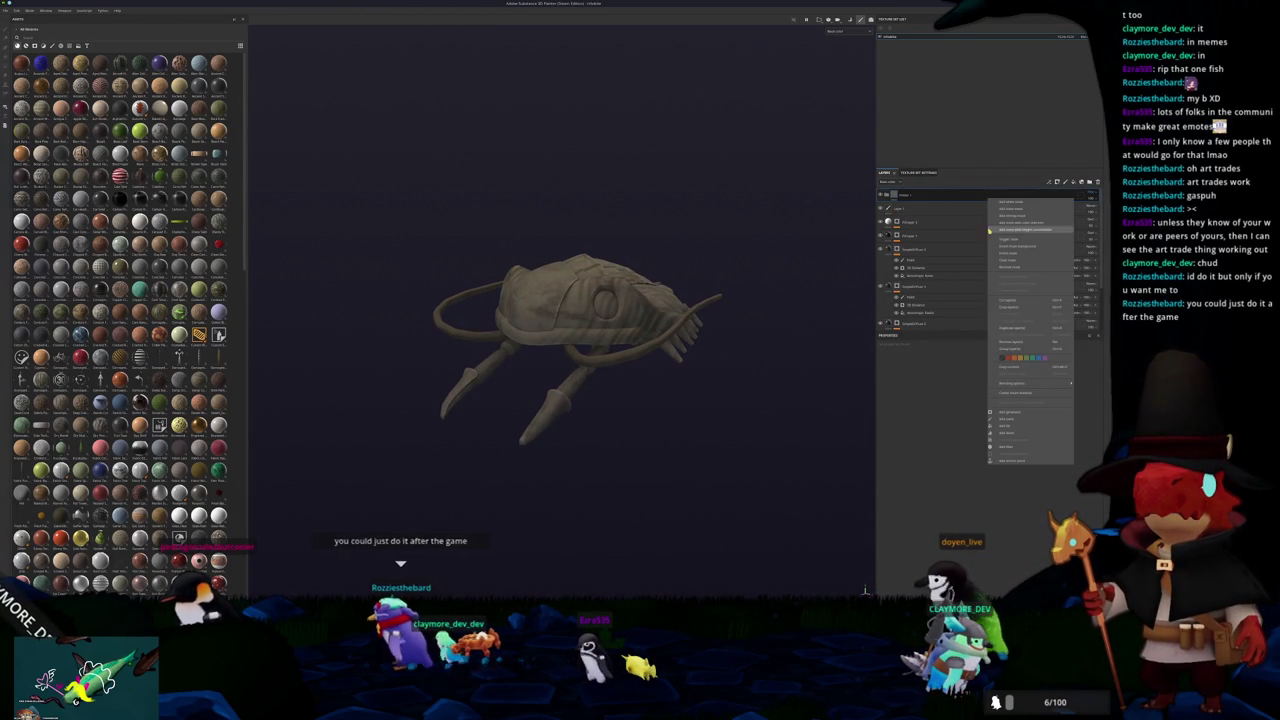
click(1013, 447)
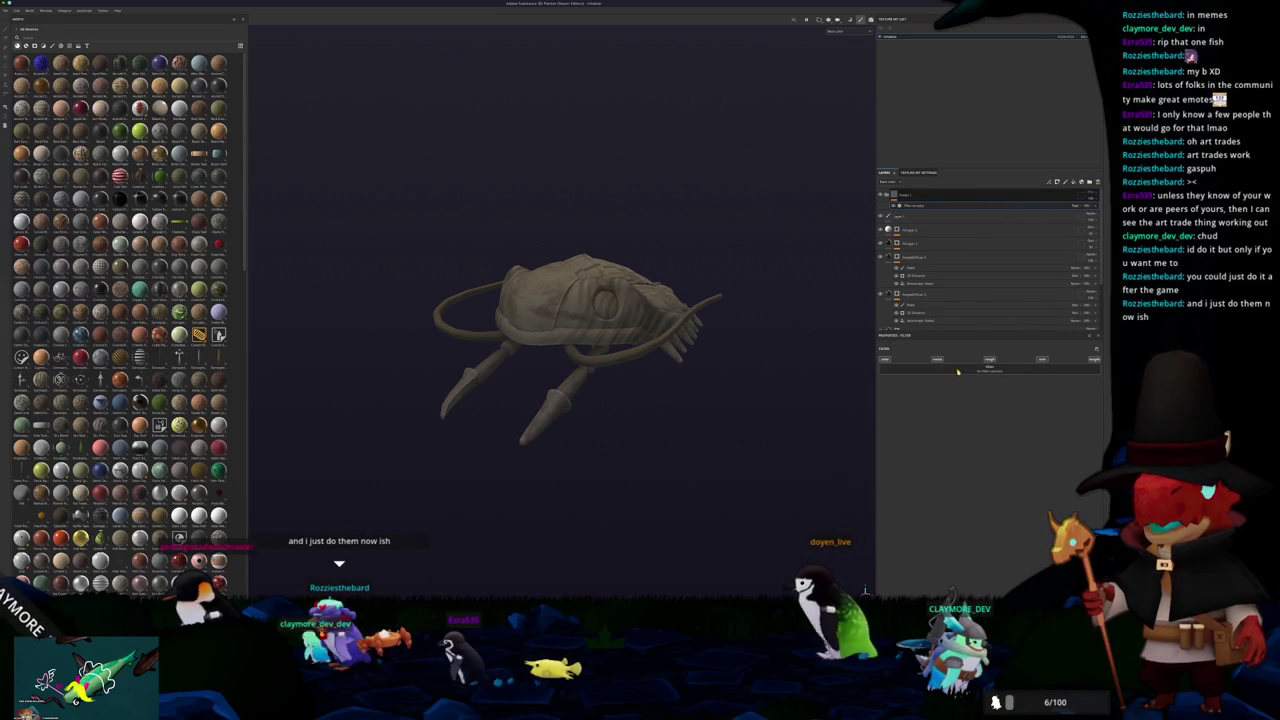
click(981, 405)
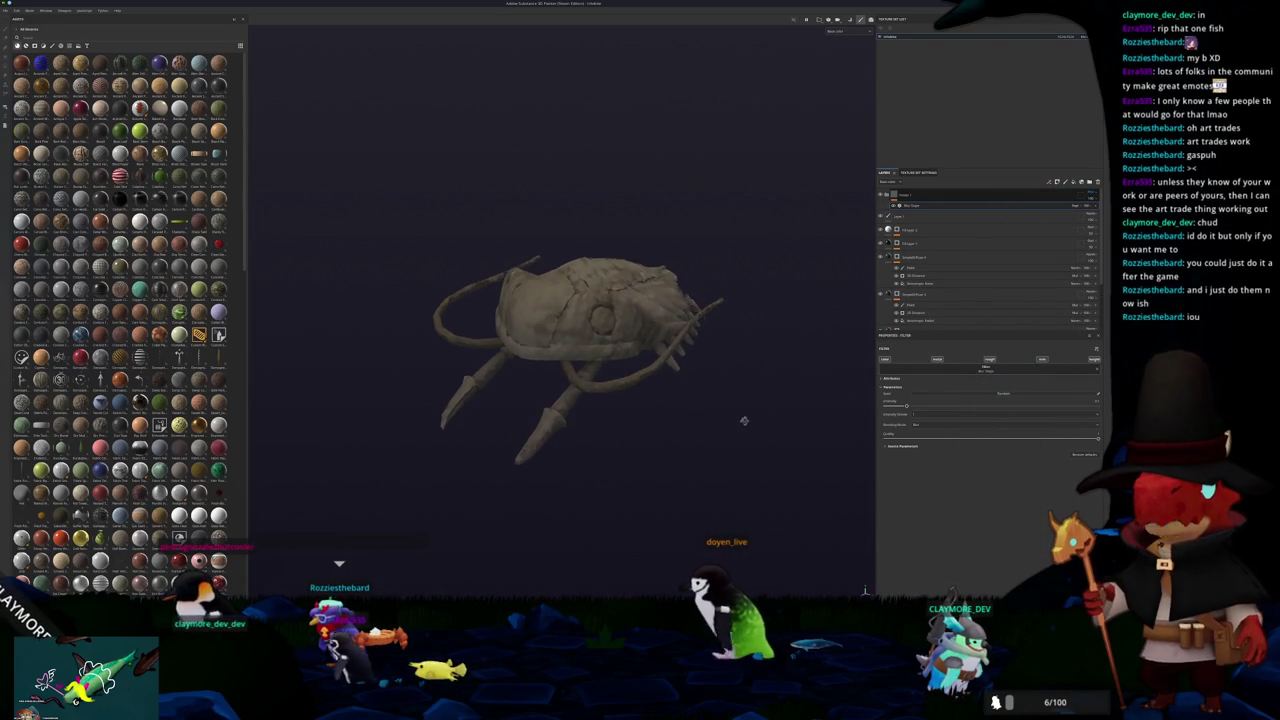
key(ctrl+z)
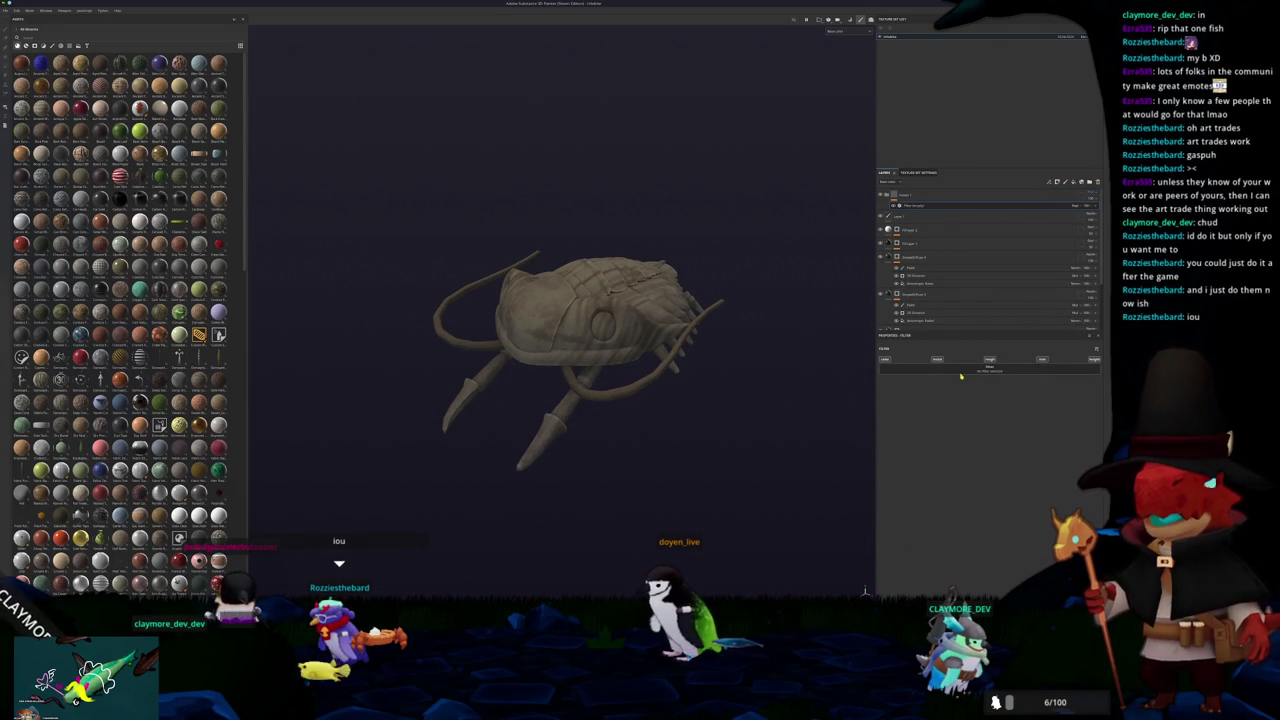
scroll(1013, 437, down, 3)
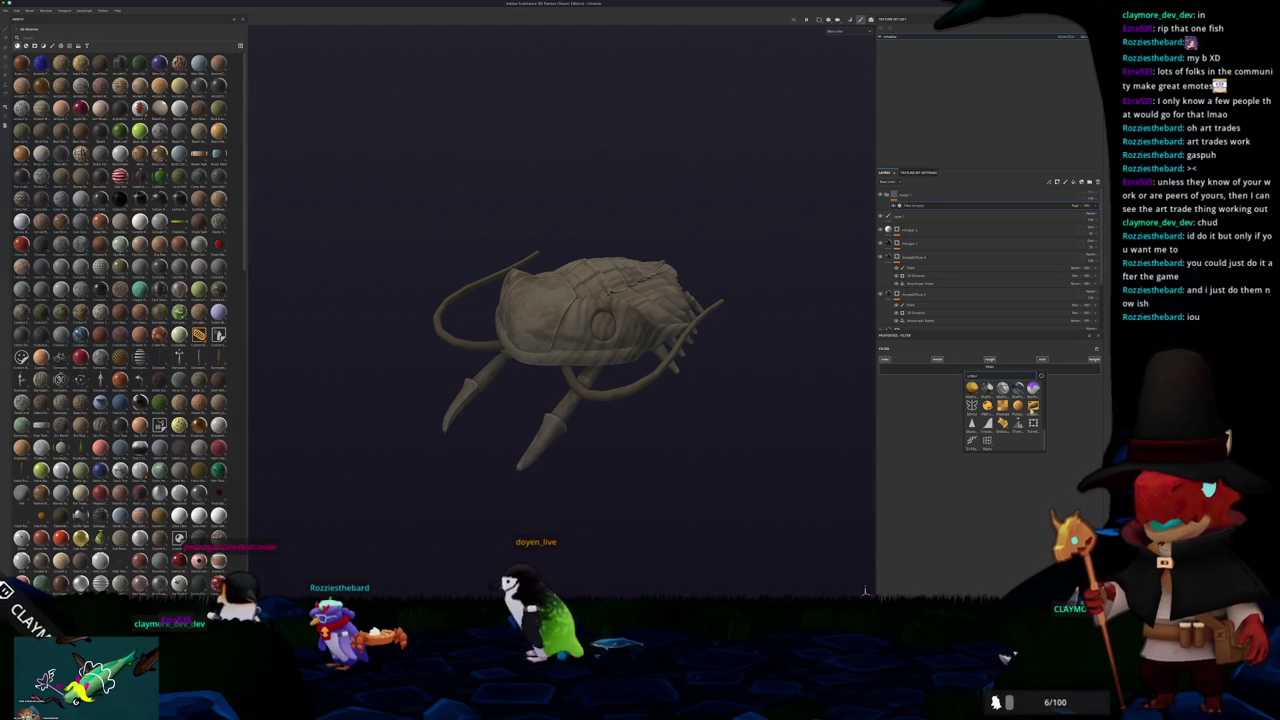
scroll(821, 443, up, 2)
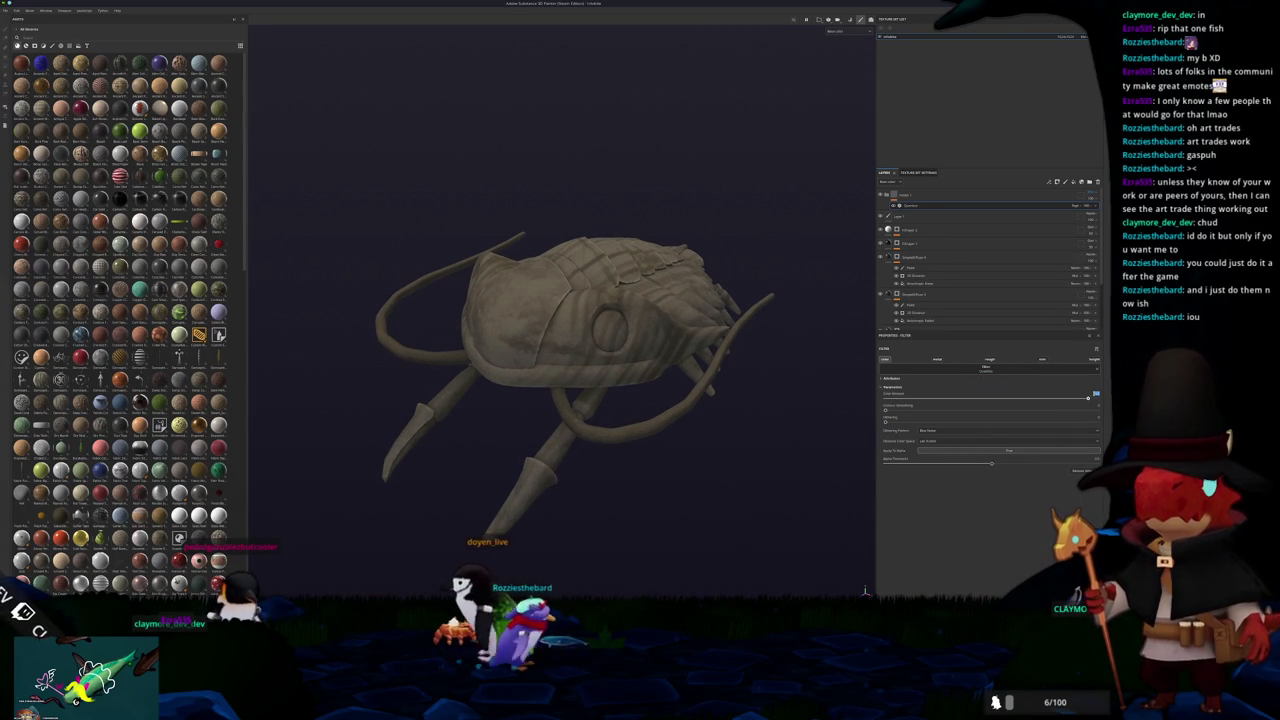
right_click(907, 185)
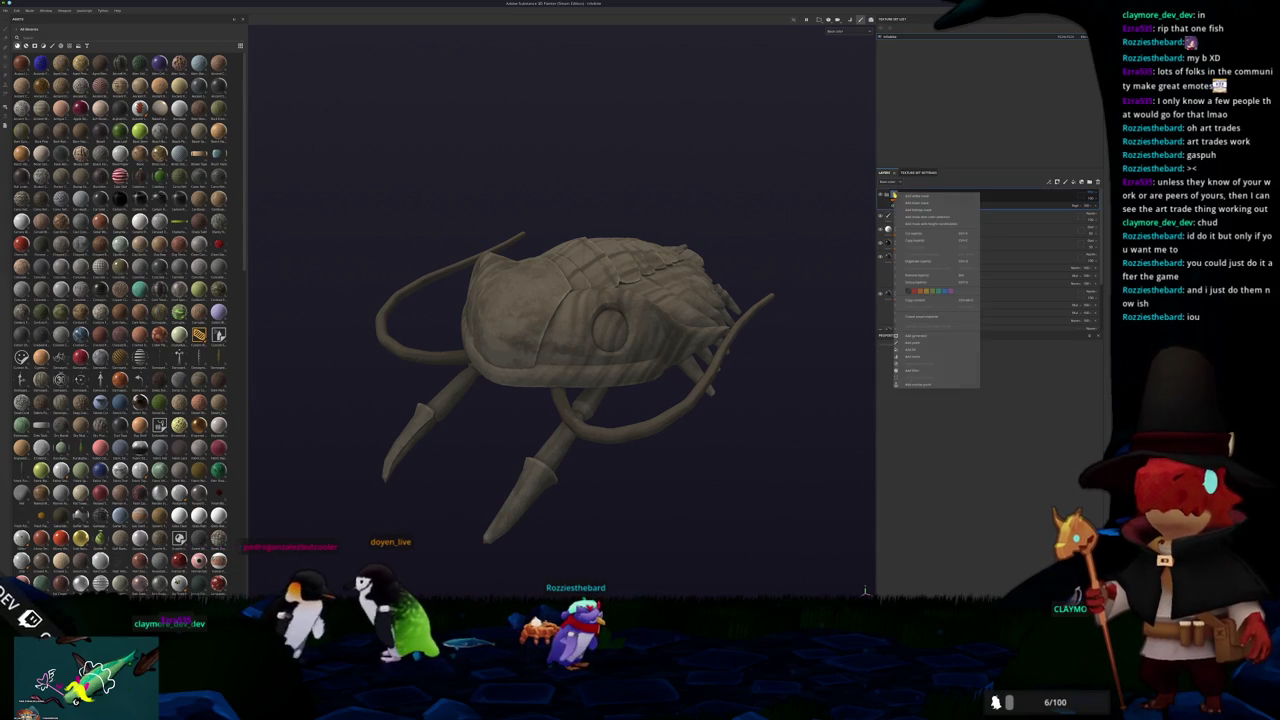
Add another filter layer to the group, choose a smoothing filter, and reorder it
click(968, 372)
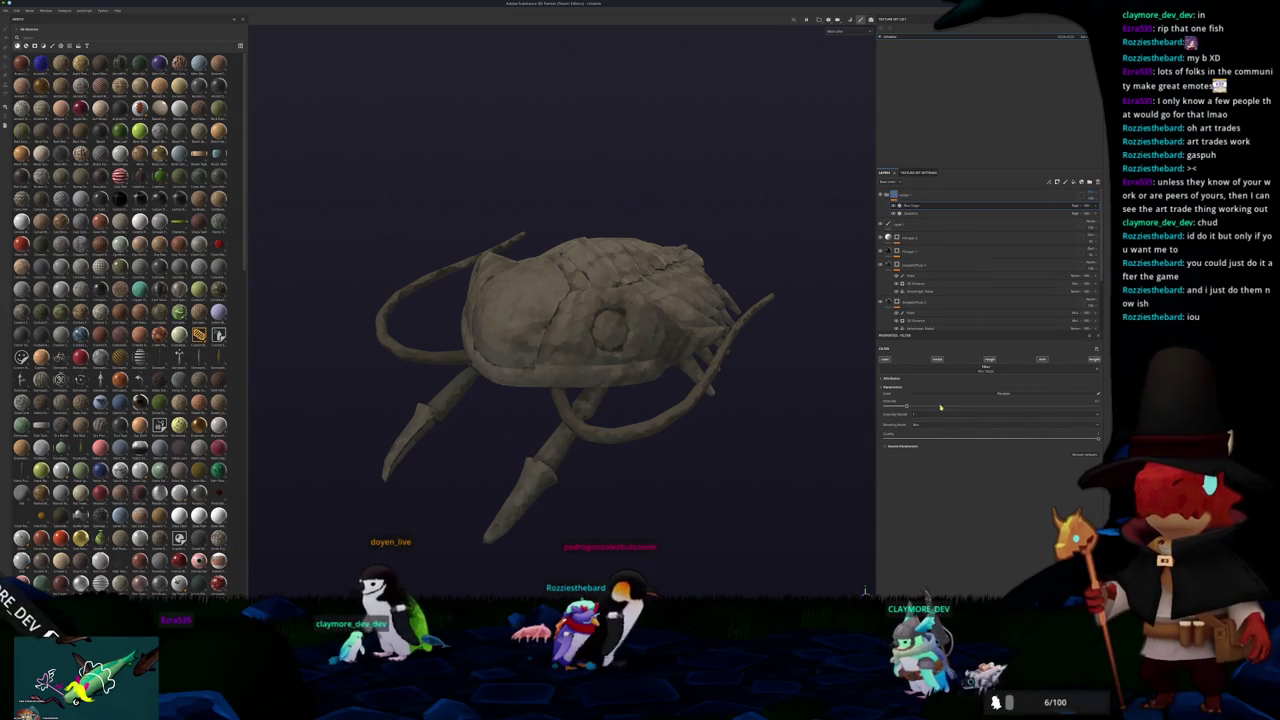
click(1059, 413)
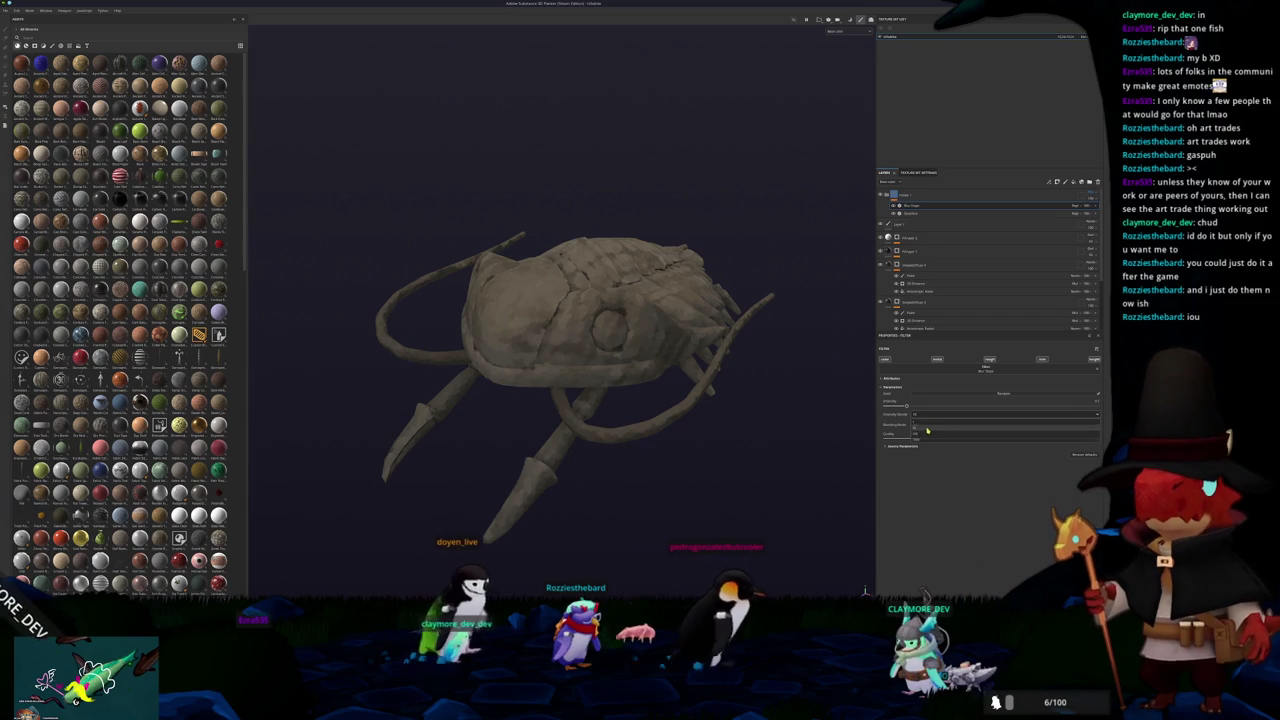
mouse_move(892, 195)
mouse_down()
mouse_move(964, 368)
mouse_move(1022, 428)
mouse_up()
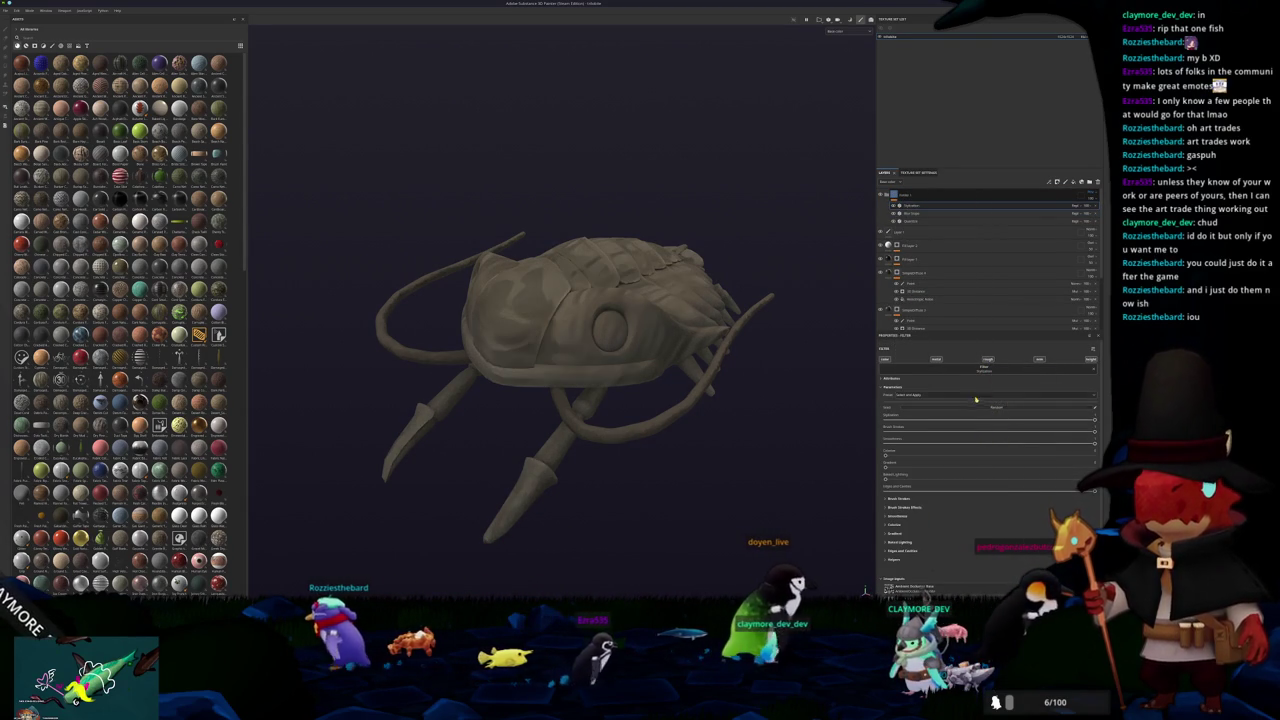
Apply a filter preset and inspect the trilobite from front, three-quarter and top views
click(906, 395)
click(910, 408)
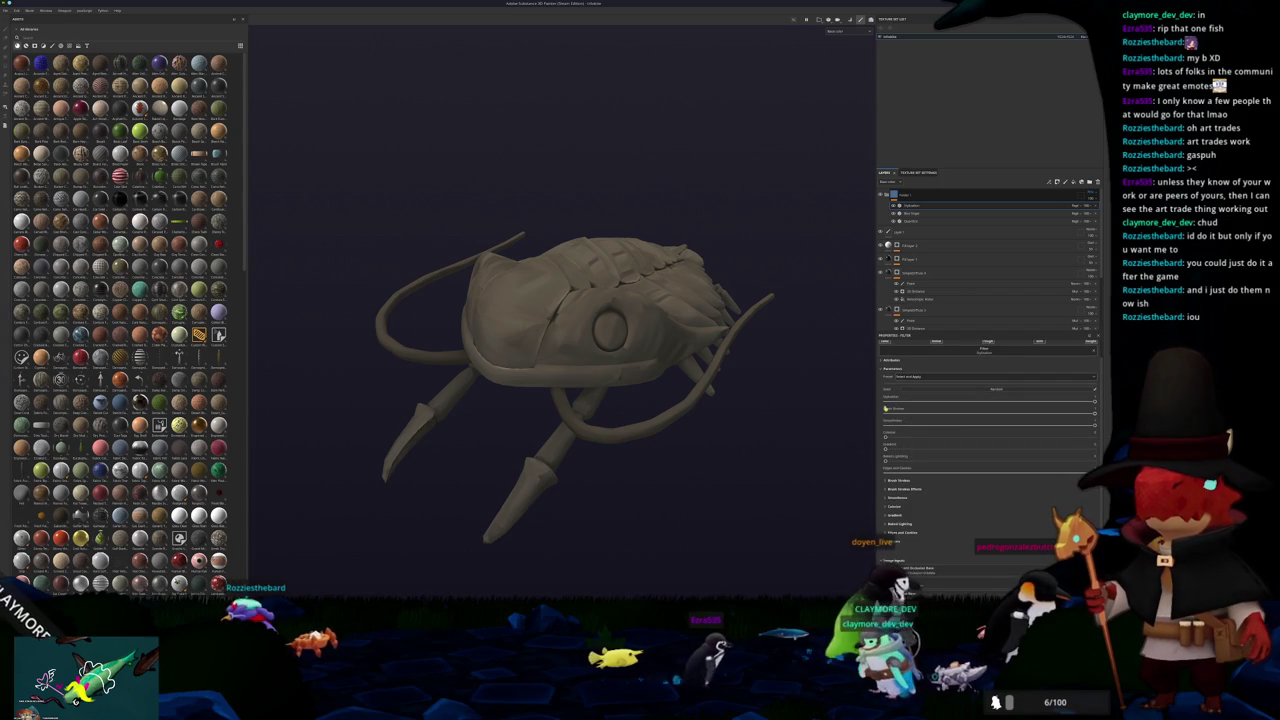
scroll(730, 385, down, 3)
mouse_move(725, 396)
alt+mouse_down()
mouse_move(711, 523)
mouse_move(677, 406)
mouse_move(737, 391)
mouse_move(760, 420)
alt+mouse_up()
scroll(738, 405, up, 3)
scroll(760, 420, up, 2)
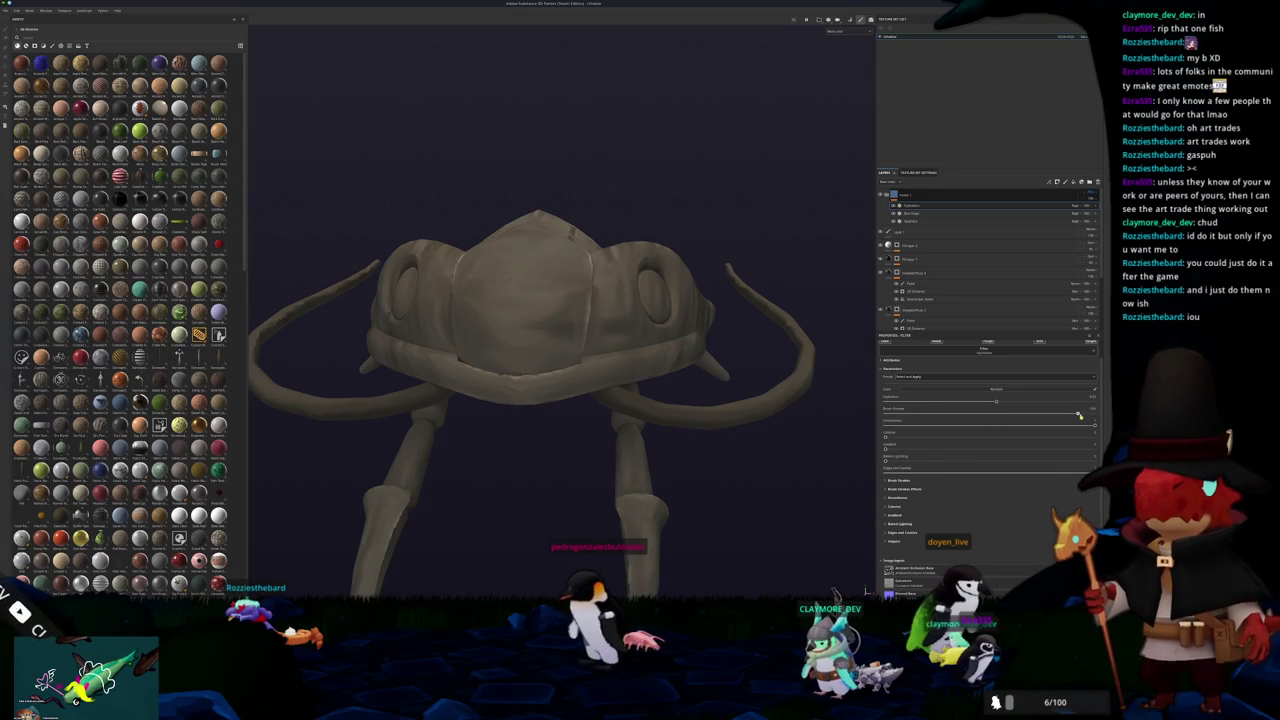
alt+drag(866, 591, 800, 560)
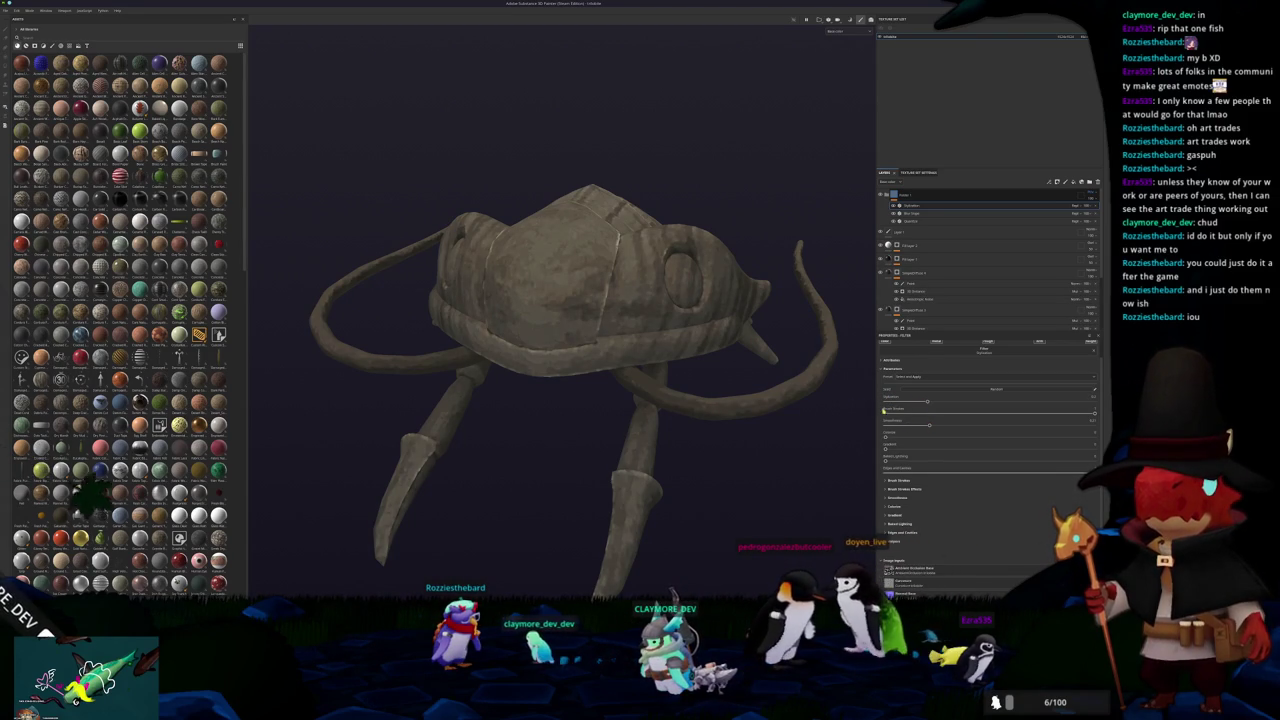
alt+drag(757, 434, 866, 591)
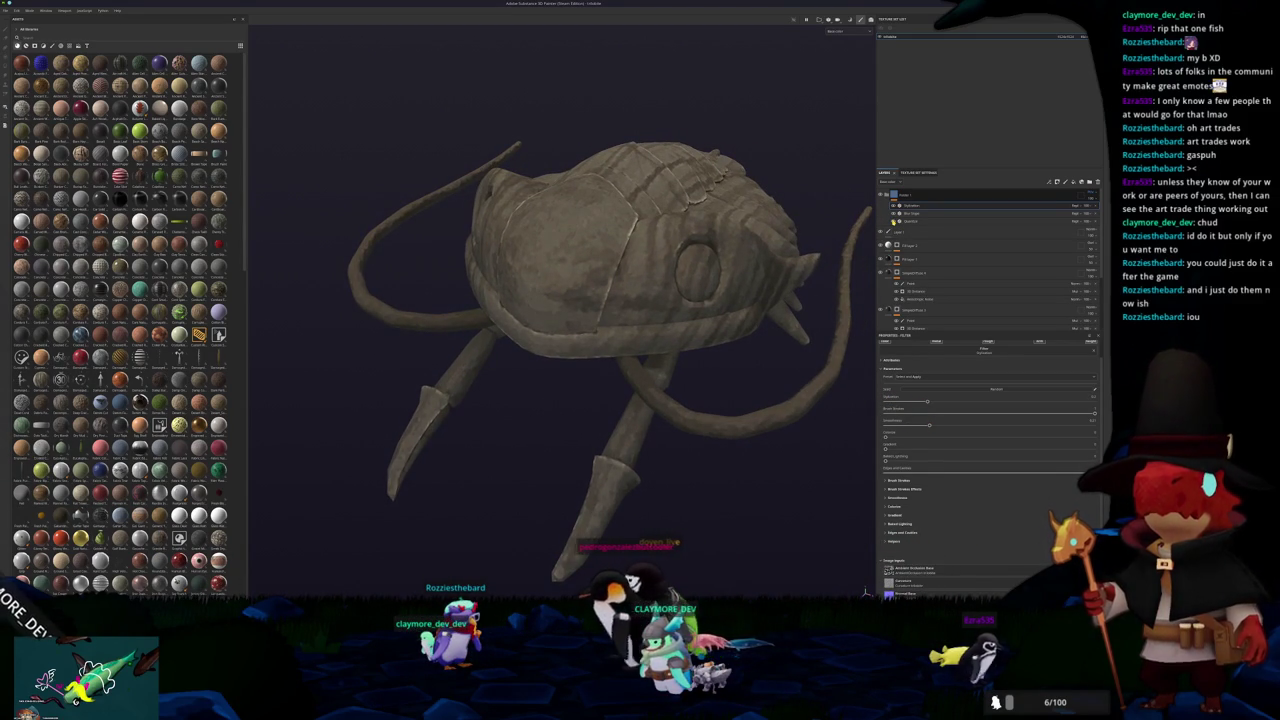
Try other filter presets until the shell gets a rougher, streaky weathered look
click(921, 381)
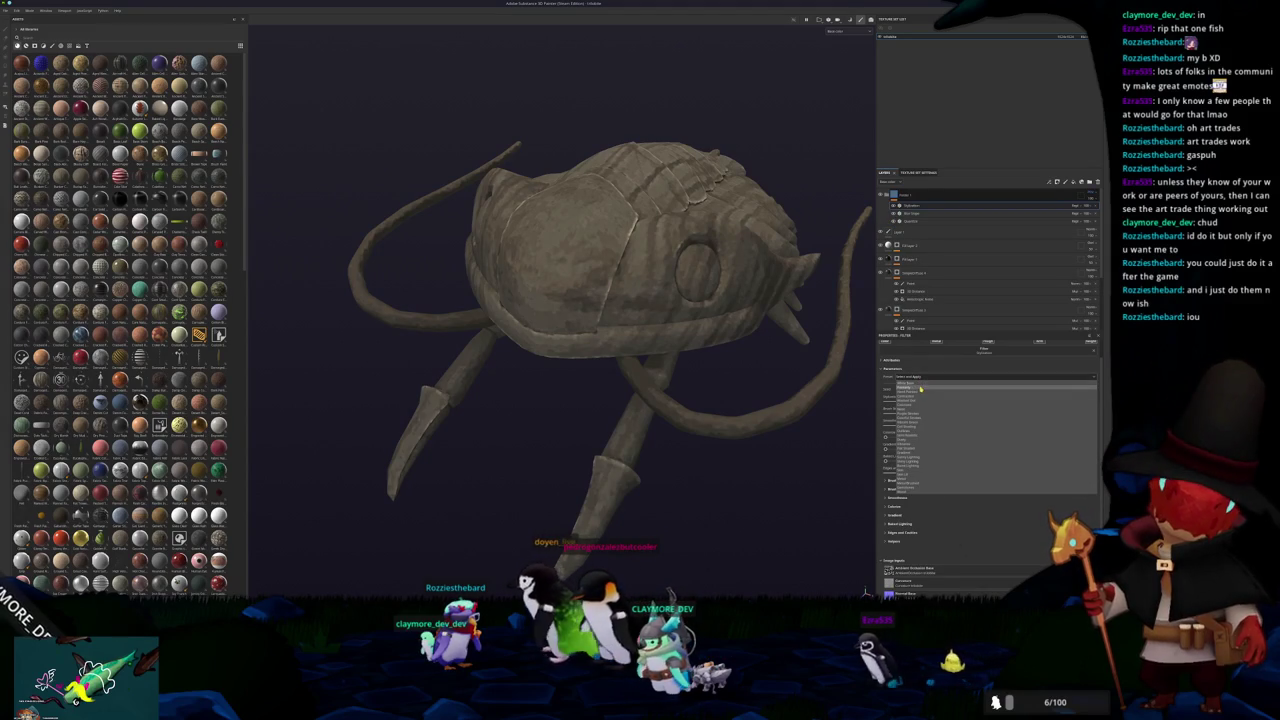
click(906, 387)
click(895, 205)
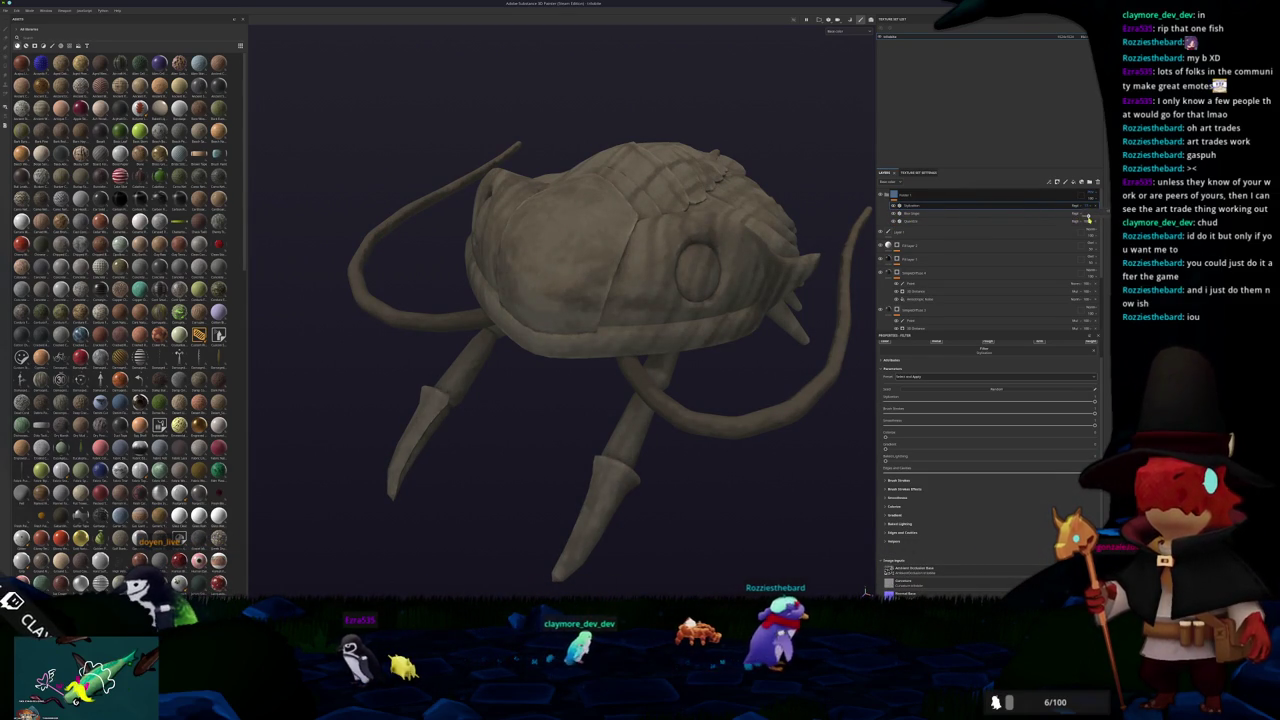
mouse_move(754, 366)
alt+mouse_down()
mouse_move(743, 348)
mouse_move(674, 338)
mouse_move(691, 348)
alt+mouse_up()
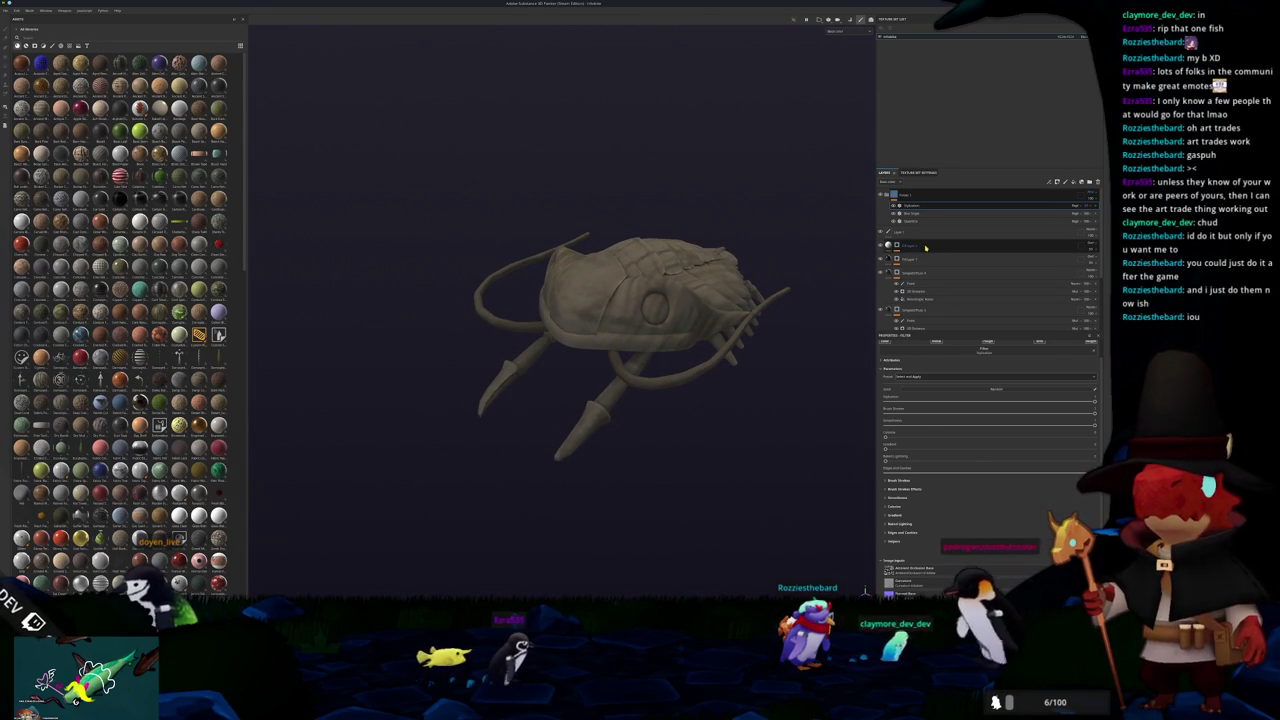
Add two new fill layers above the selected layer
click(905, 245)
alt+drag(822, 262, 788, 298)
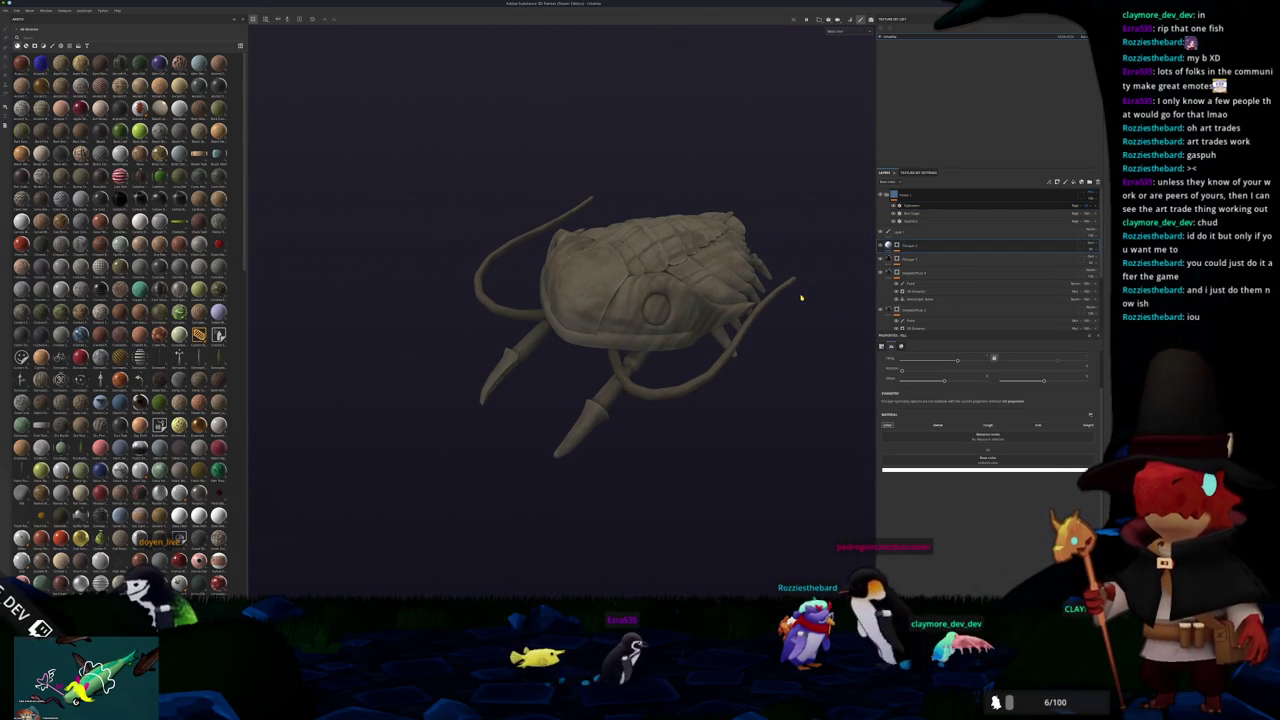
key(ctrl+d)
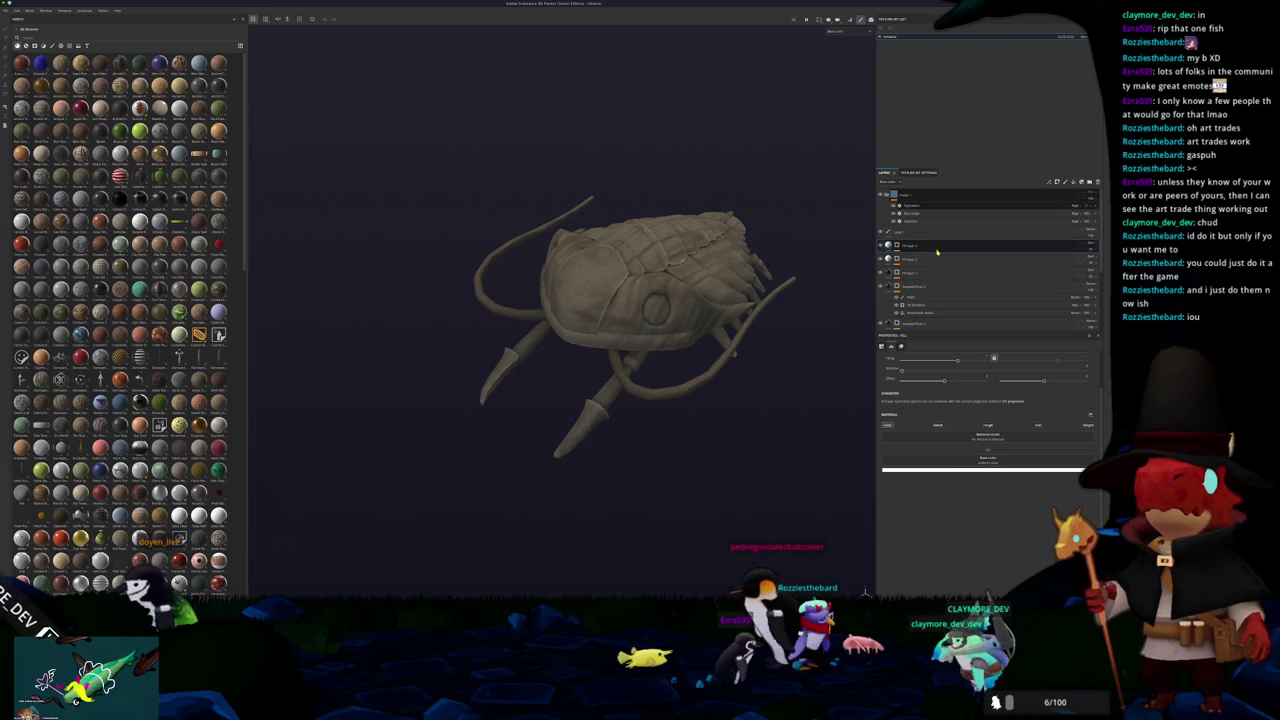
key(ctrl+d)
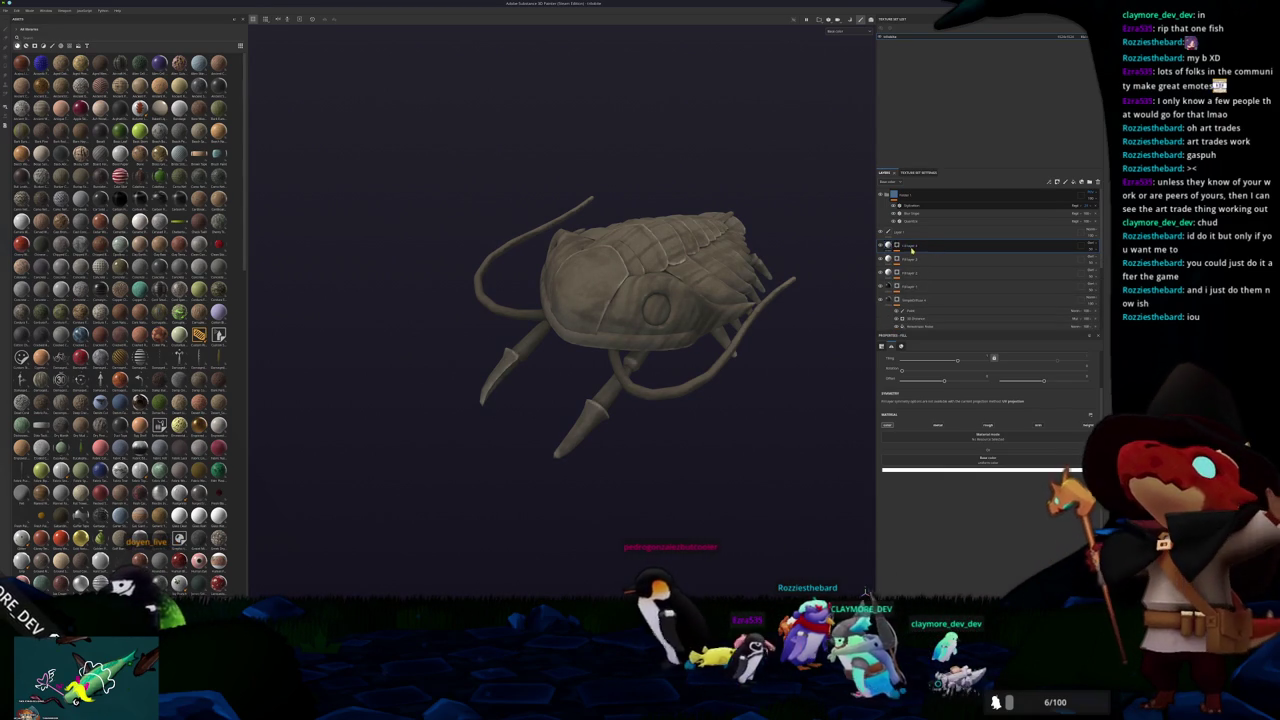
key(1)
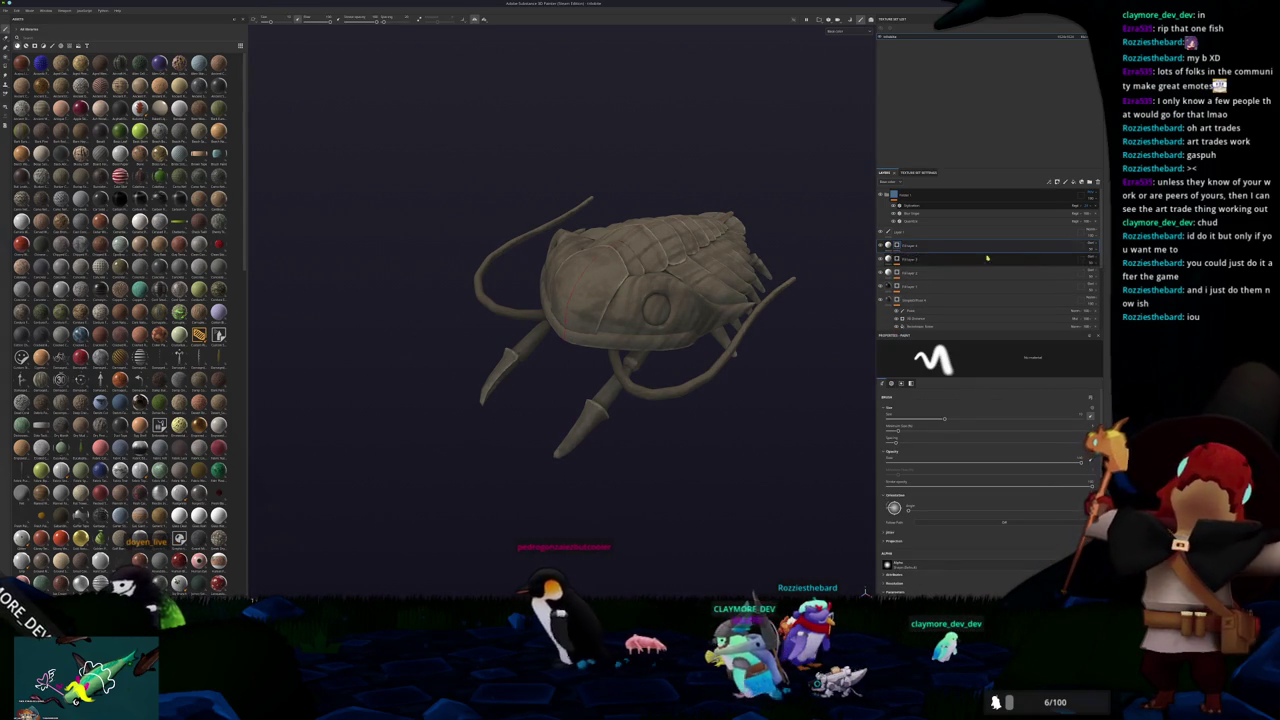
Add a Light generator to the new fill layer, lower its parameter, and inspect the paler shell
right_click(896, 245)
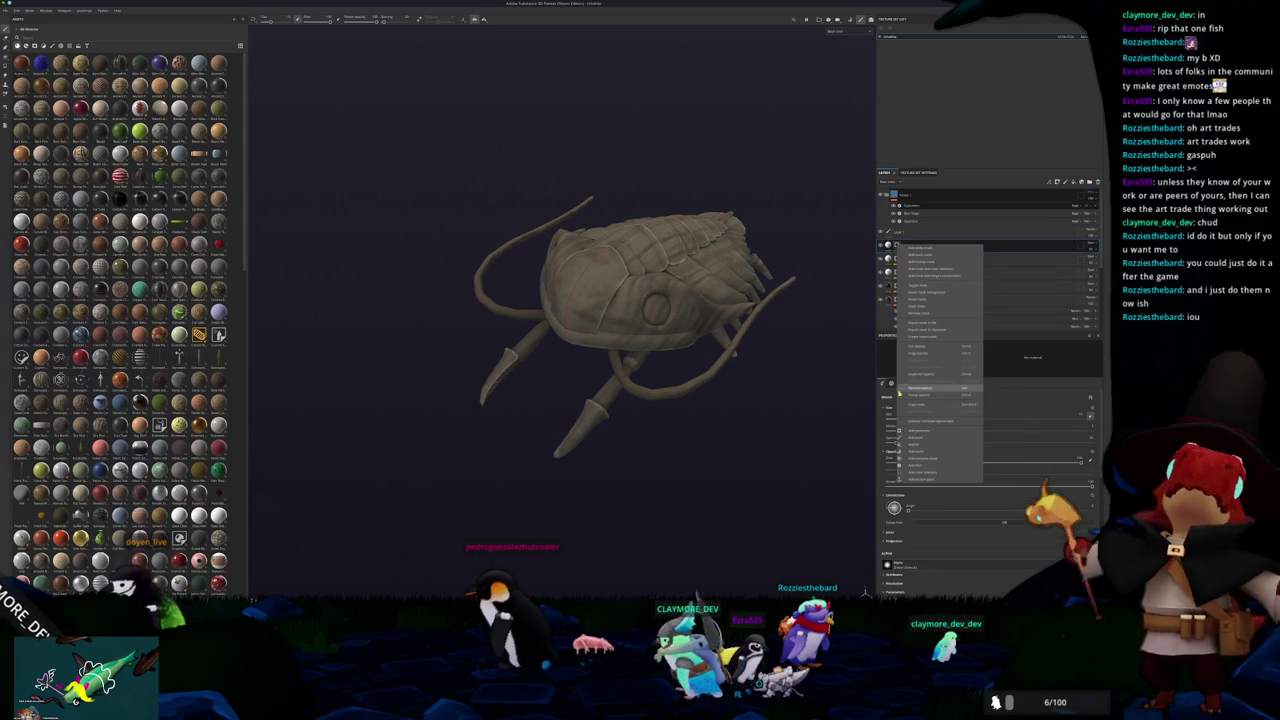
click(917, 445)
click(975, 363)
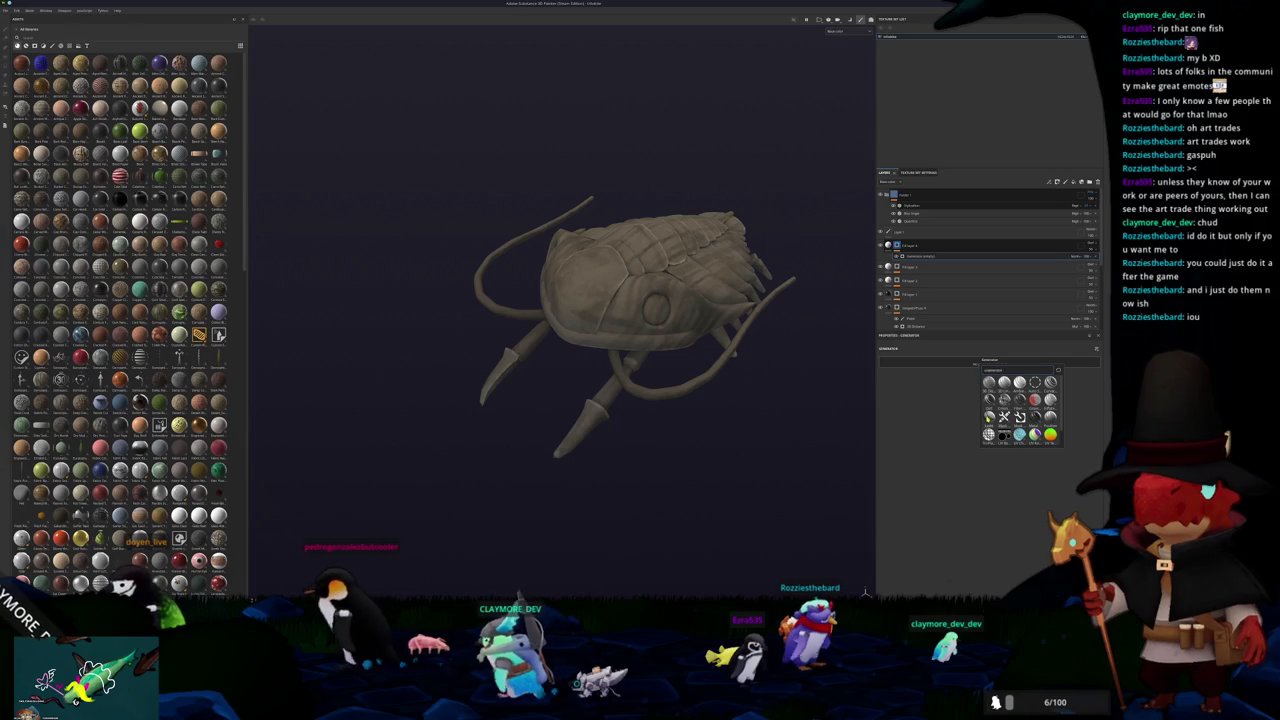
click(1019, 415)
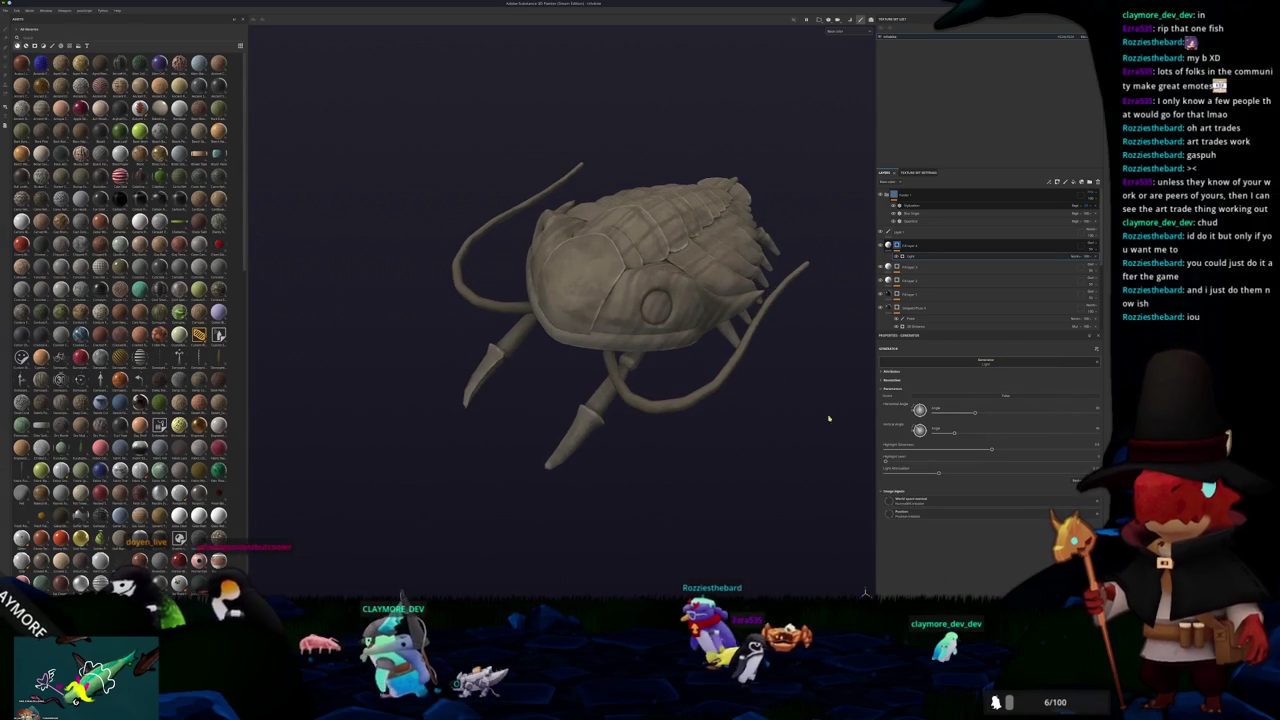
drag(991, 449, 925, 451)
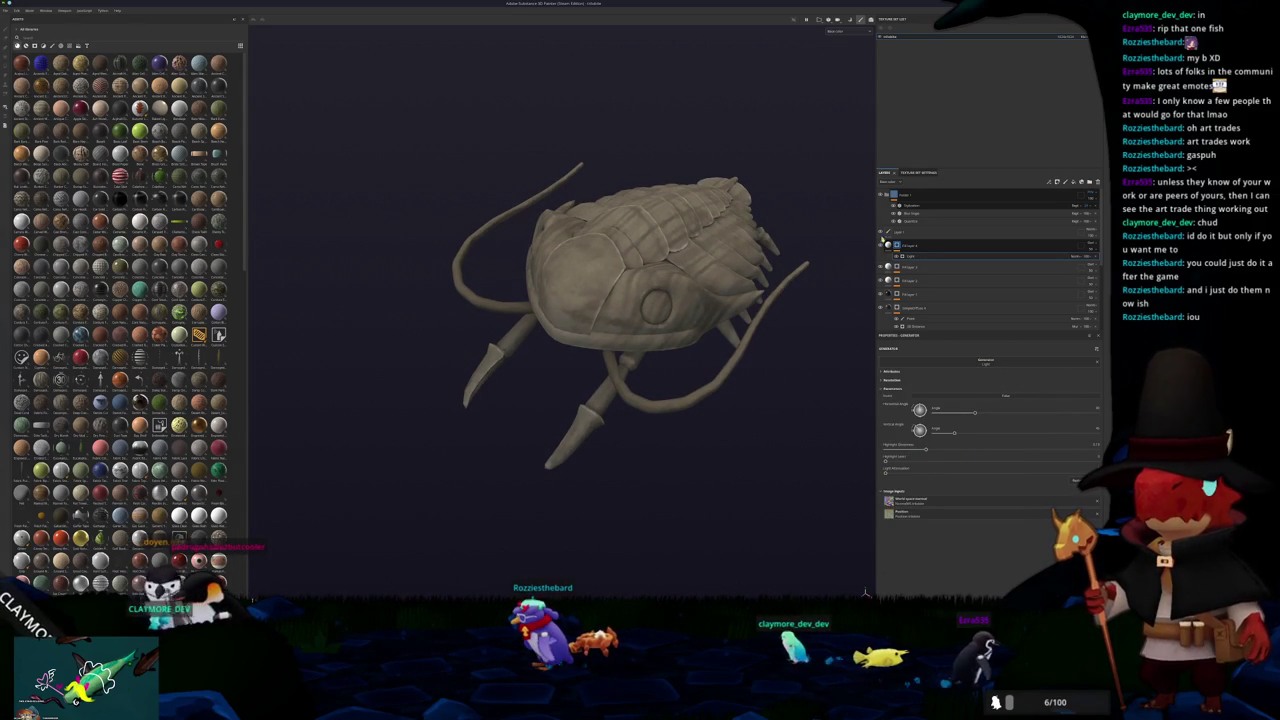
alt+drag(825, 351, 766, 323)
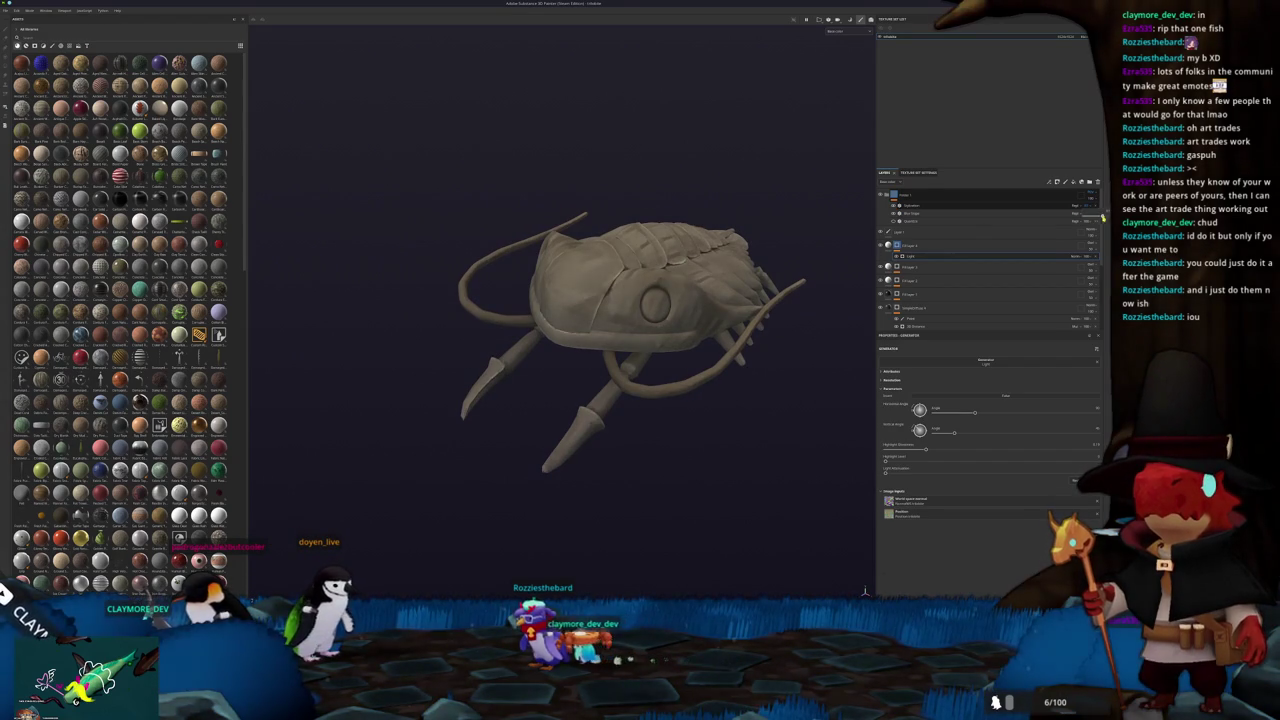
alt+drag(760, 350, 800, 351)
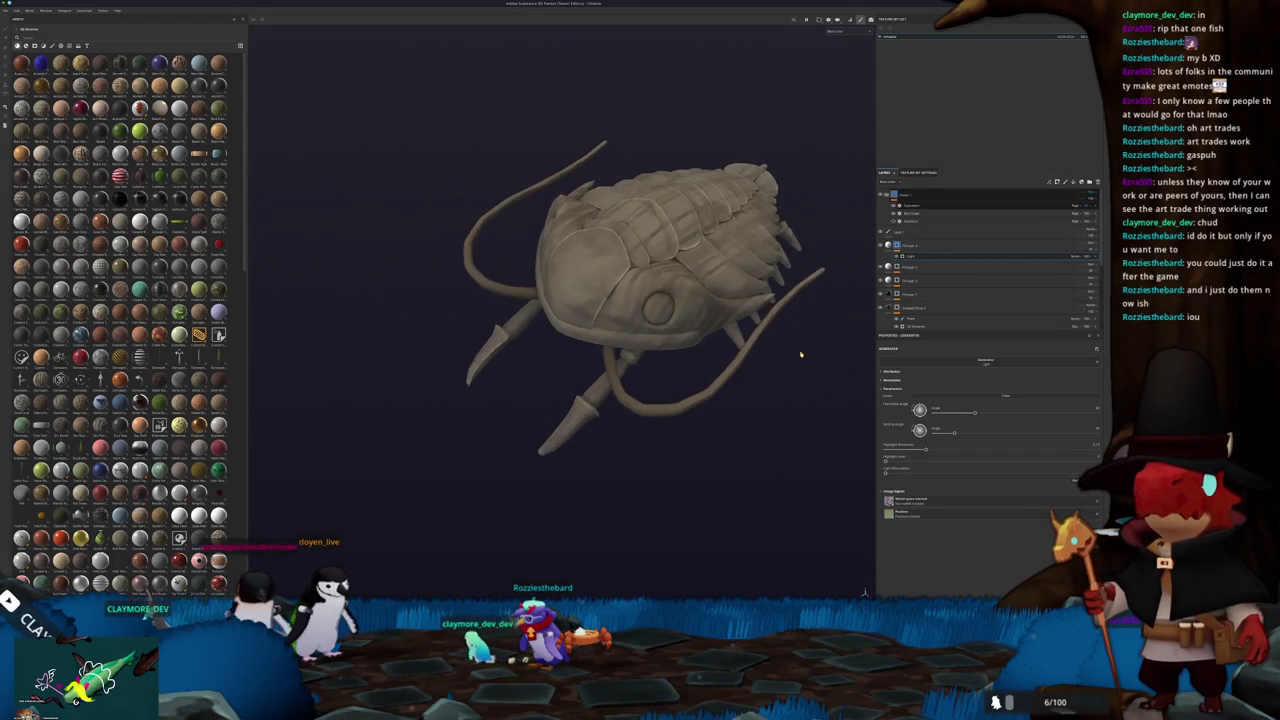
mouse_move(790, 390)
alt+mouse_down()
mouse_move(786, 336)
mouse_move(794, 371)
mouse_move(811, 334)
alt+mouse_up()
Add an HSL Perceptual filter with raised Saturation, turning the trilobite golden
right_click(902, 193)
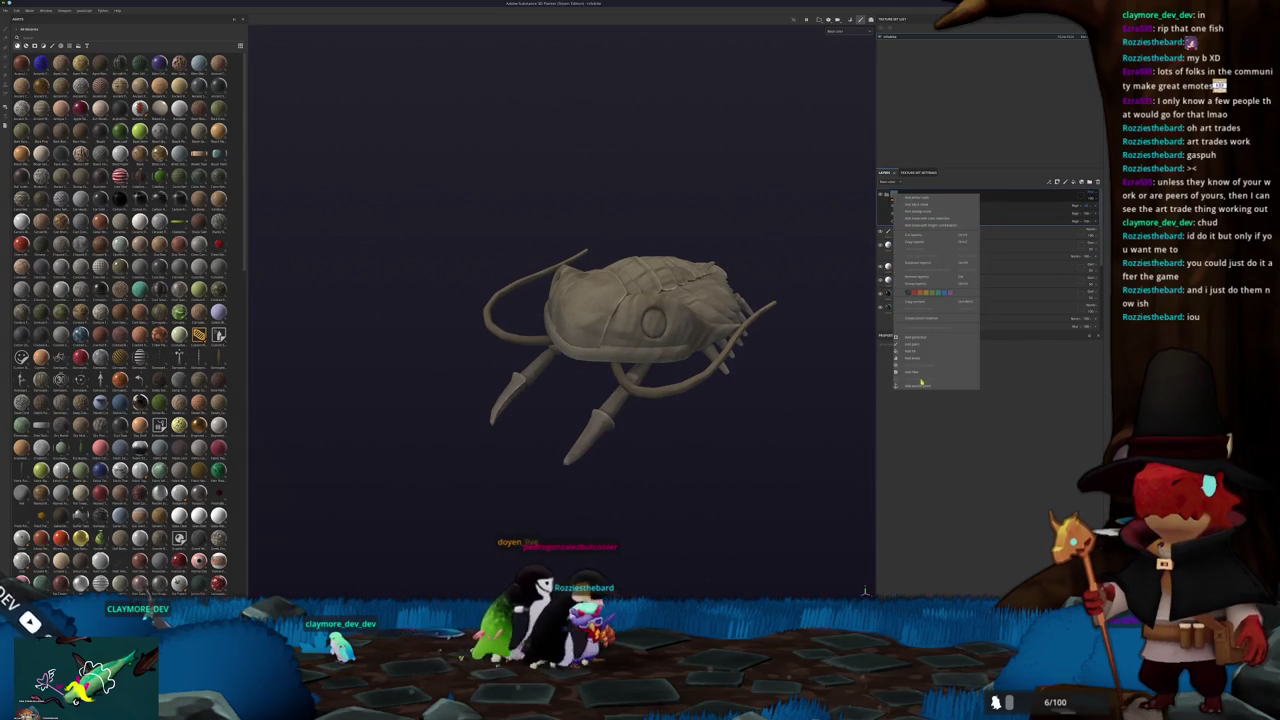
click(975, 370)
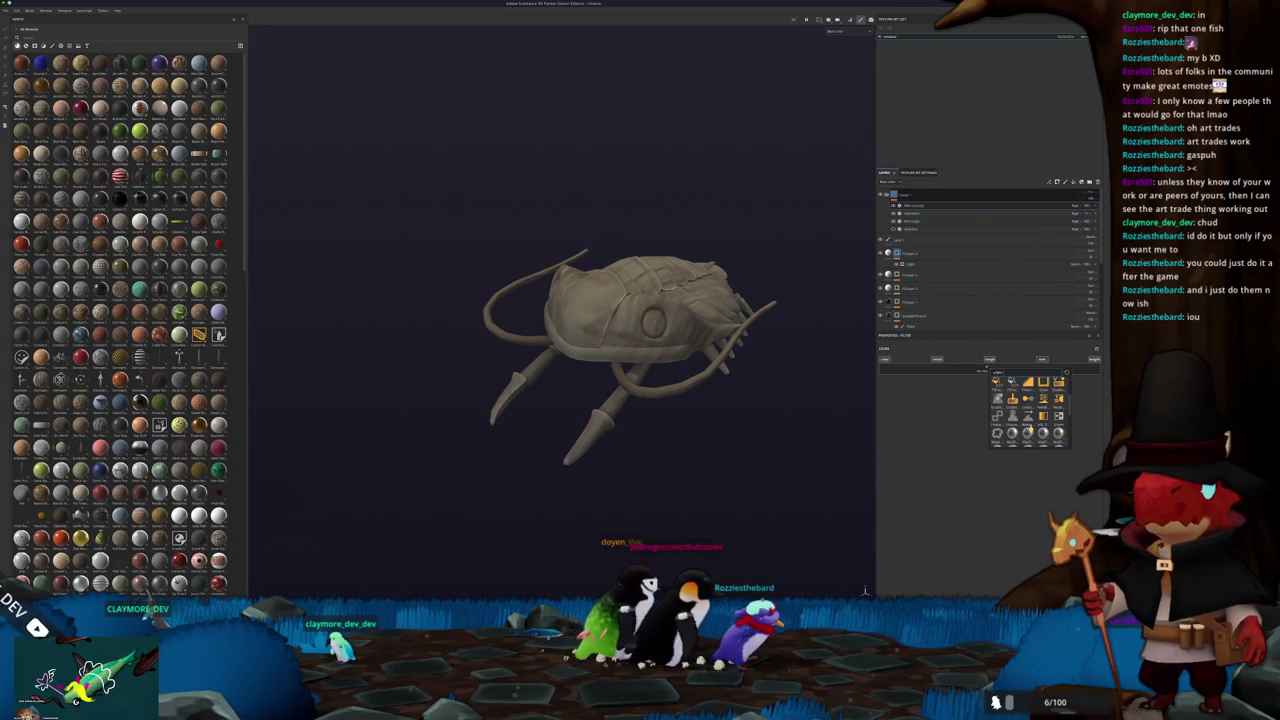
click(1005, 420)
mouse_move(991, 420)
mouse_down()
mouse_move(1032, 420)
mouse_move(975, 435)
mouse_up()
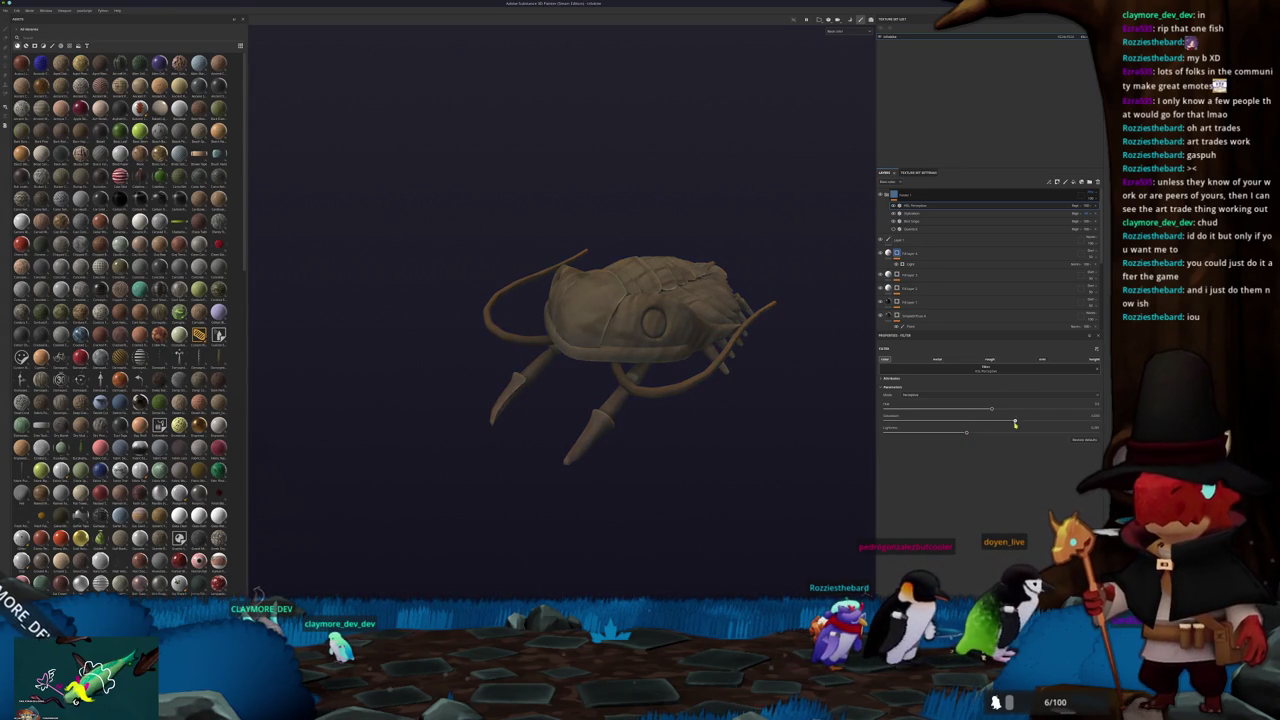
alt+drag(780, 386, 878, 268)
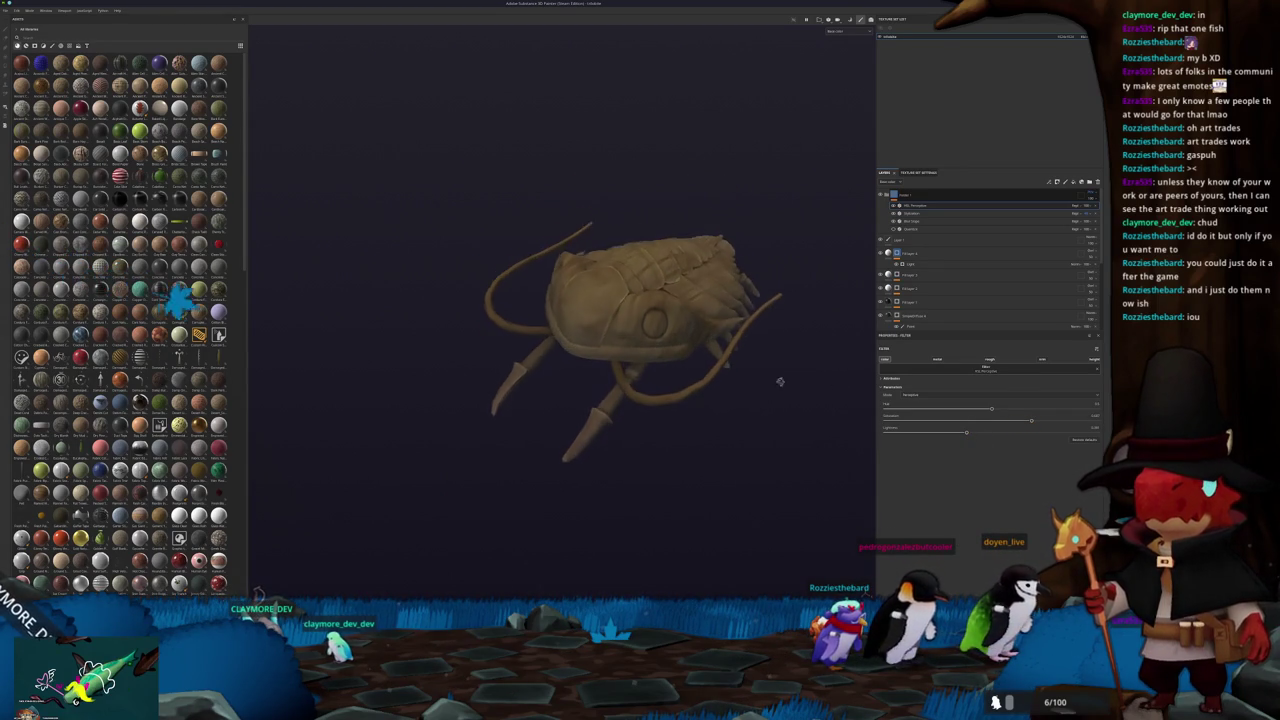
click(913, 265)
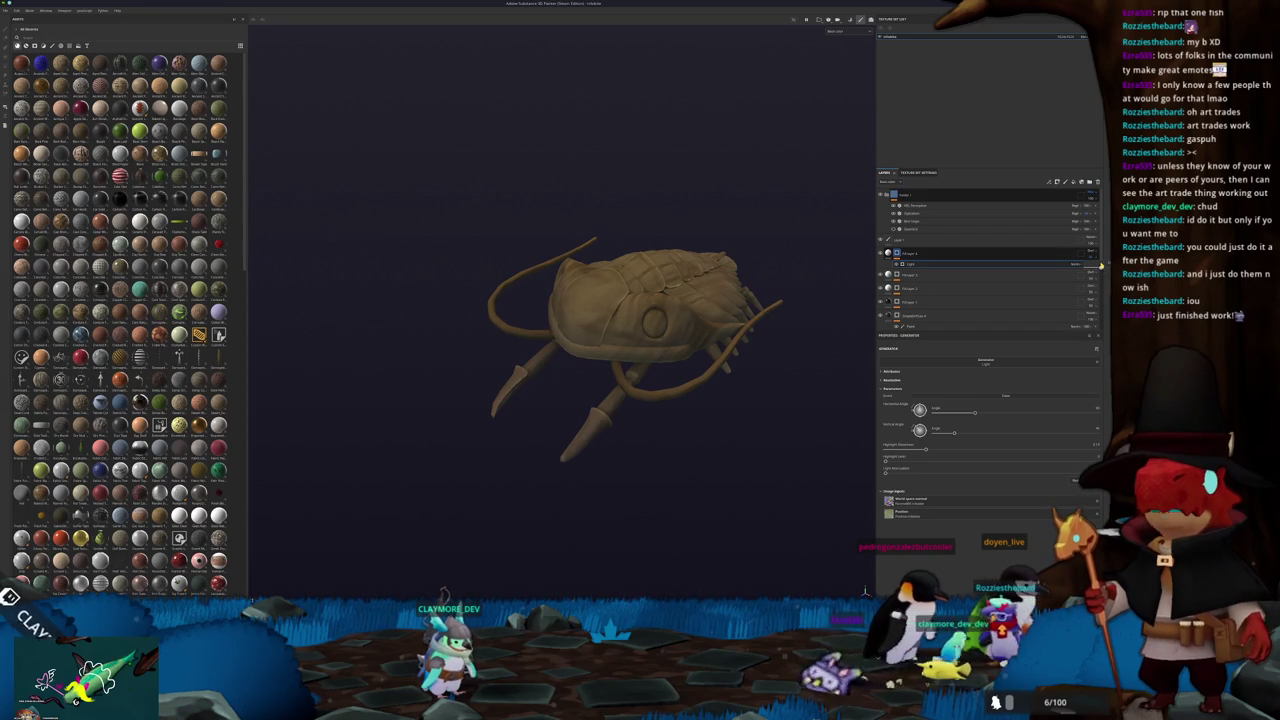
Lower the Light generator's Highlight Sharpness and check the shading from several angles
scroll(1077, 256, down, 2)
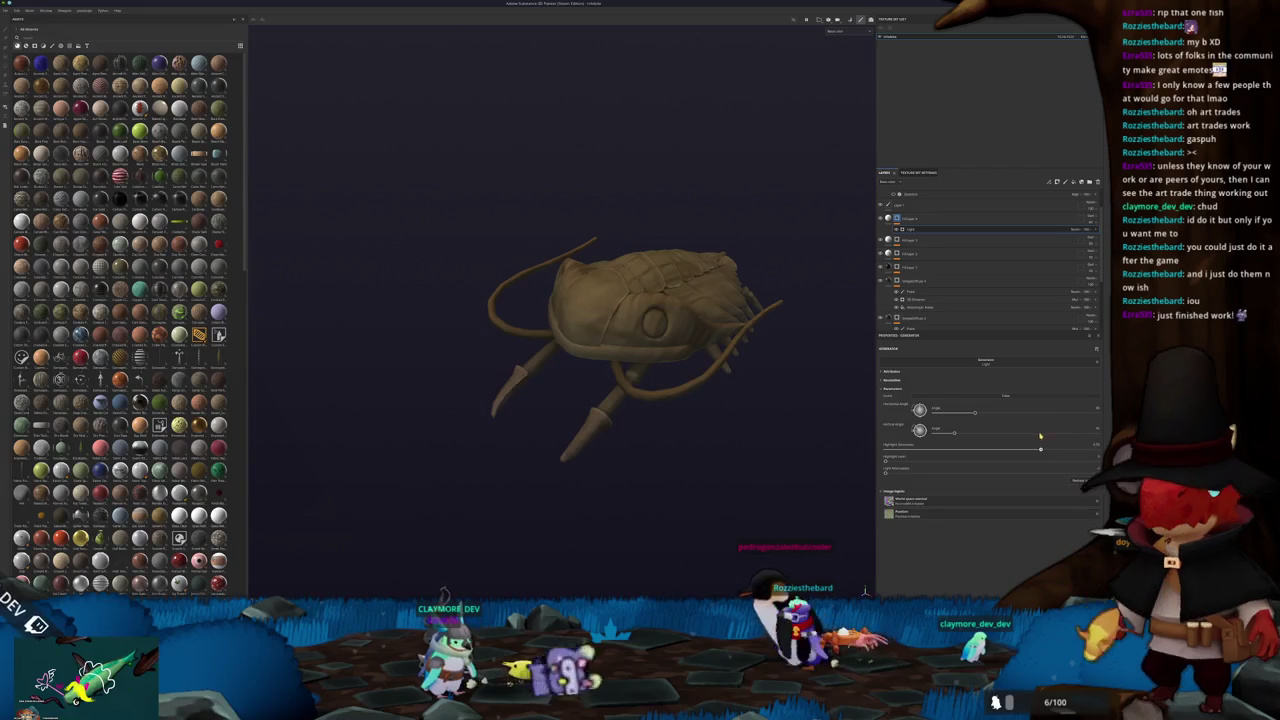
drag(1094, 447, 1070, 447)
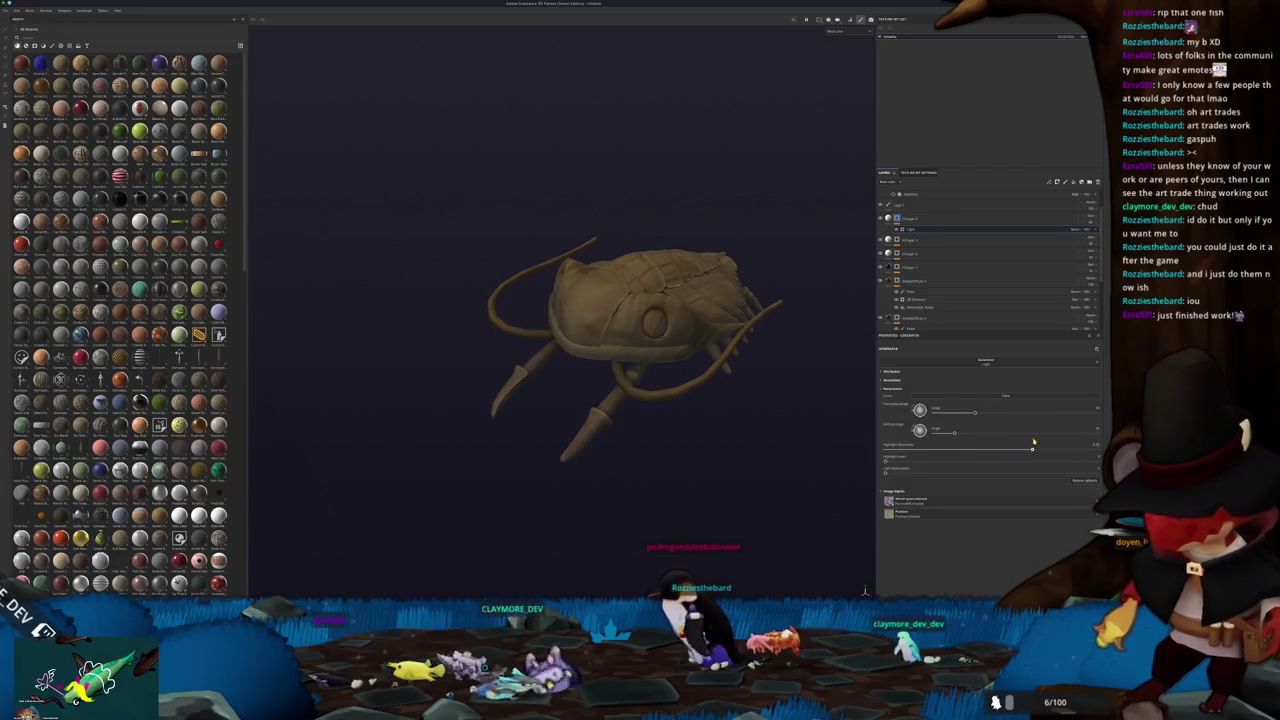
mouse_move(630, 360)
alt+mouse_down()
mouse_move(654, 371)
mouse_move(690, 317)
alt+mouse_up()
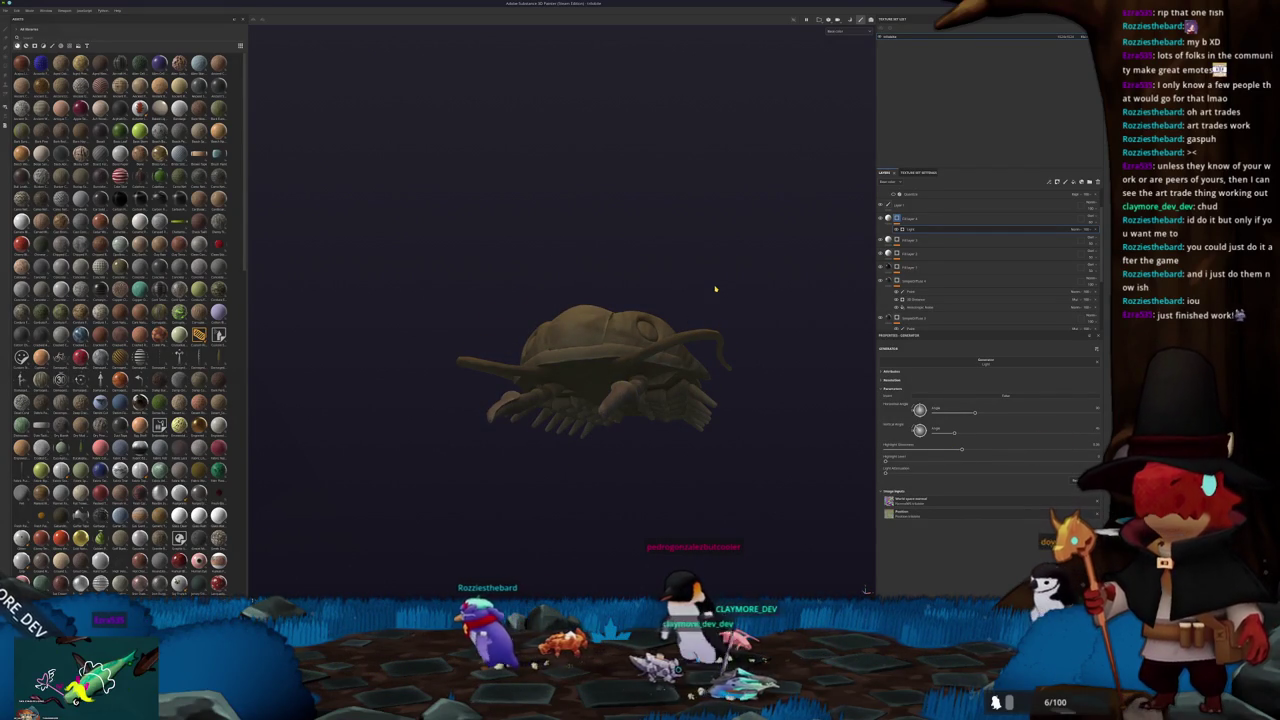
alt+drag(691, 277, 697, 396)
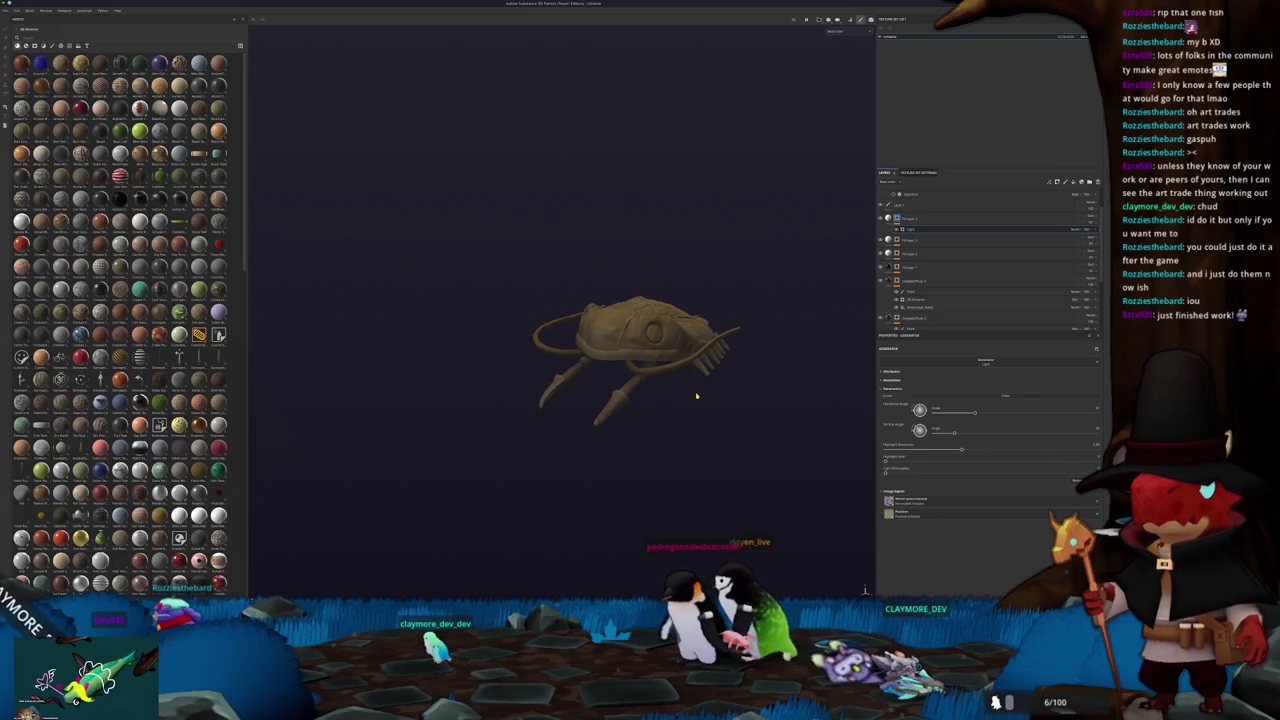
scroll(727, 357, up, 3)
mouse_move(727, 357)
alt+mouse_down()
mouse_move(694, 357)
mouse_move(800, 406)
alt+mouse_up()
scroll(694, 357, down, 2)
click(903, 248)
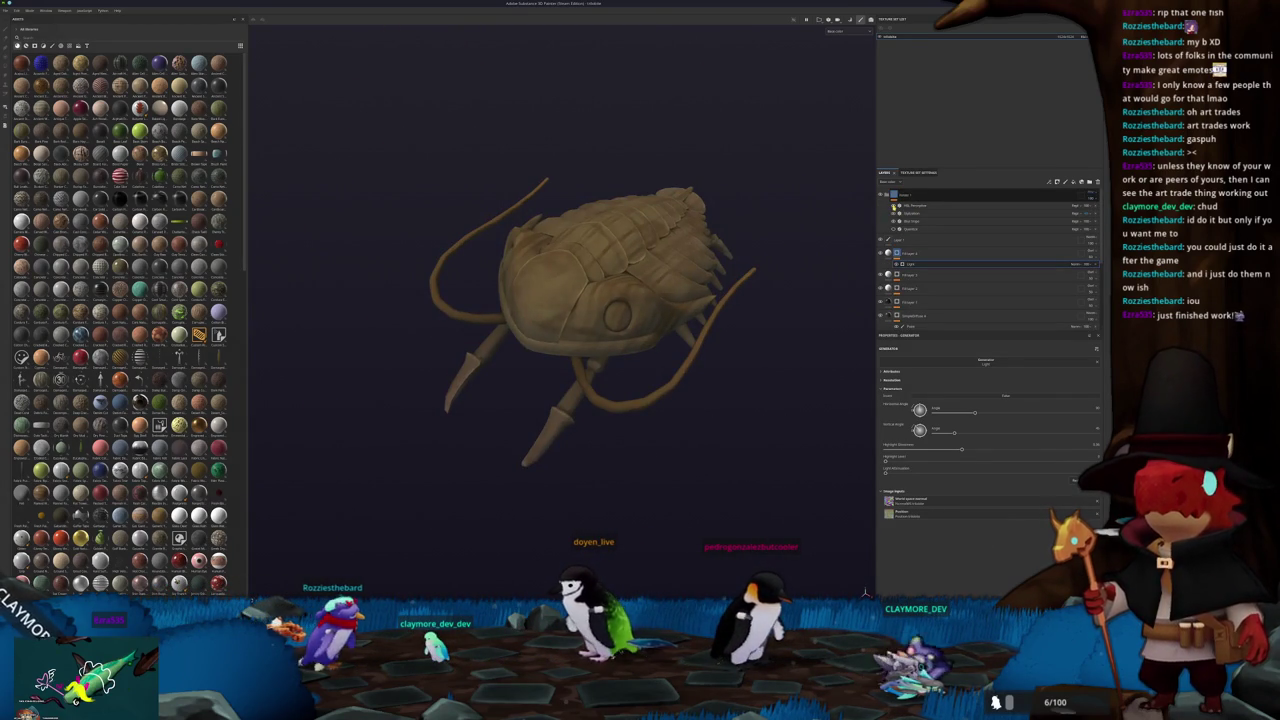
mouse_move(700, 330)
alt+mouse_down()
mouse_move(766, 306)
mouse_move(757, 243)
mouse_move(880, 255)
alt+mouse_up()
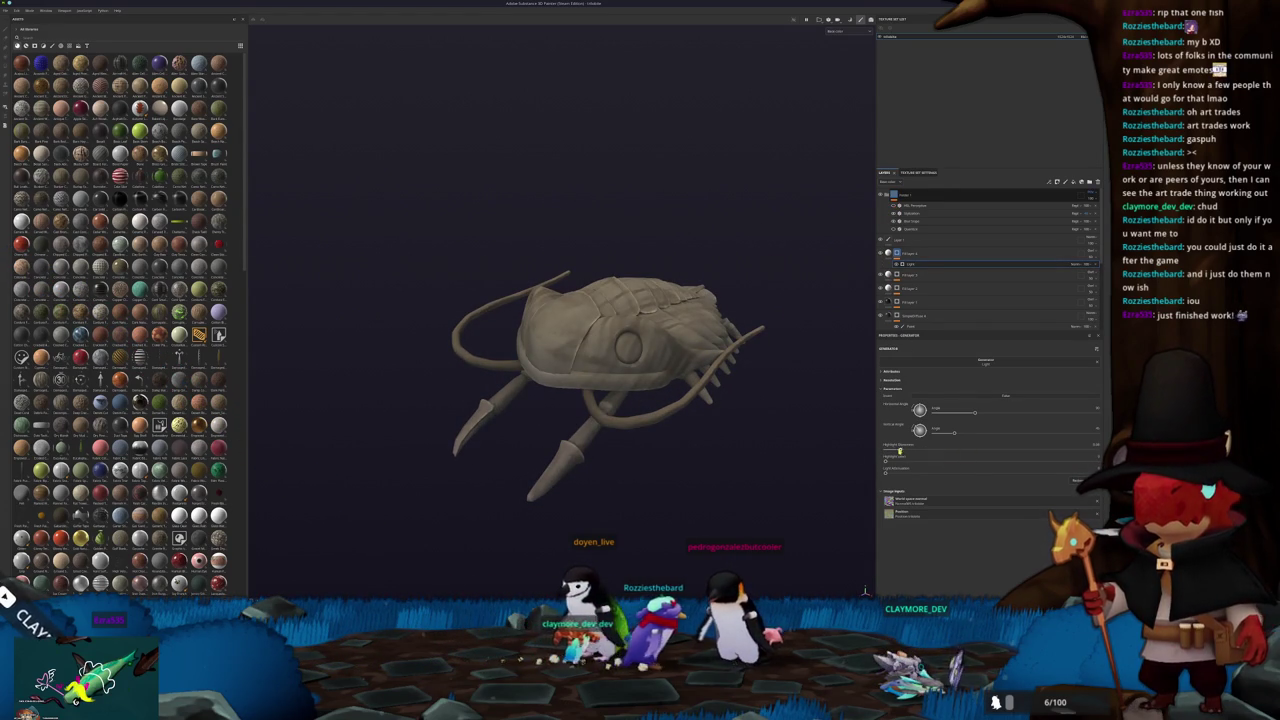
Adjust the Highlight Roughness and inspect the muted grey-khaki result
drag(1021, 450, 1039, 451)
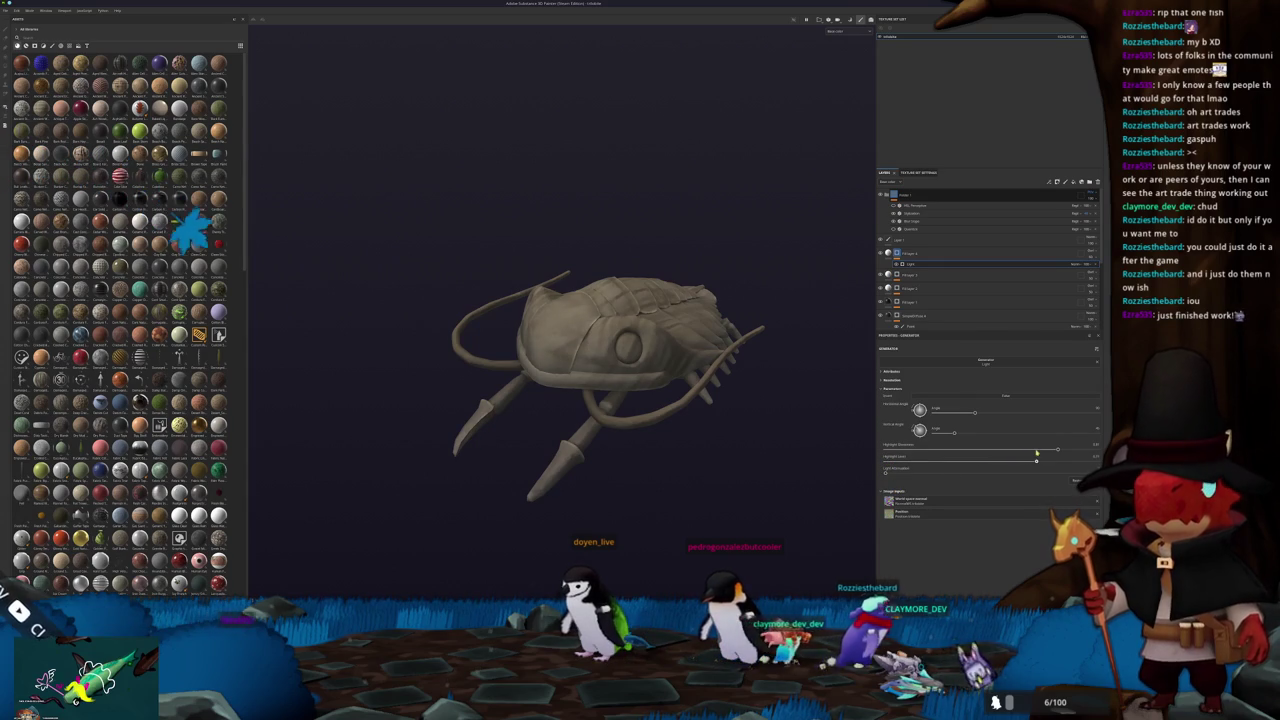
mouse_move(1039, 451)
mouse_down()
mouse_move(984, 454)
mouse_move(1080, 458)
mouse_up()
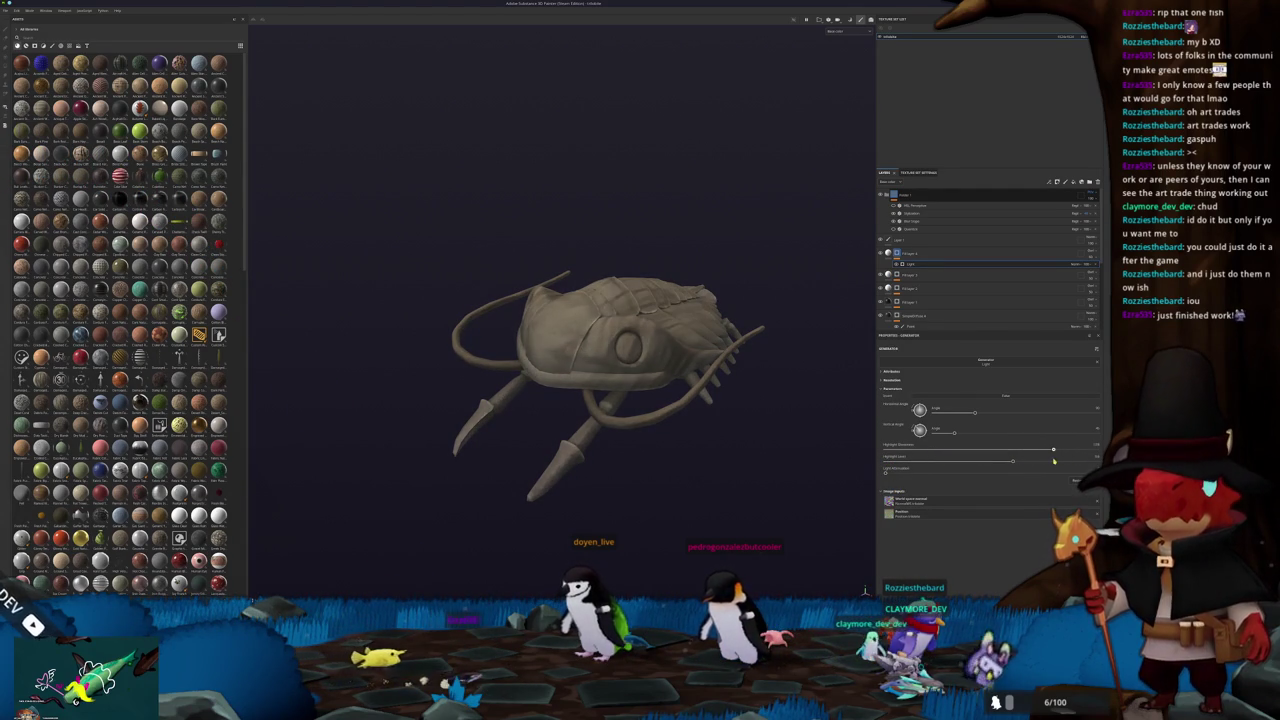
mouse_move(790, 440)
alt+mouse_down()
mouse_move(771, 449)
mouse_move(780, 494)
mouse_move(720, 400)
mouse_move(810, 433)
alt+mouse_up()
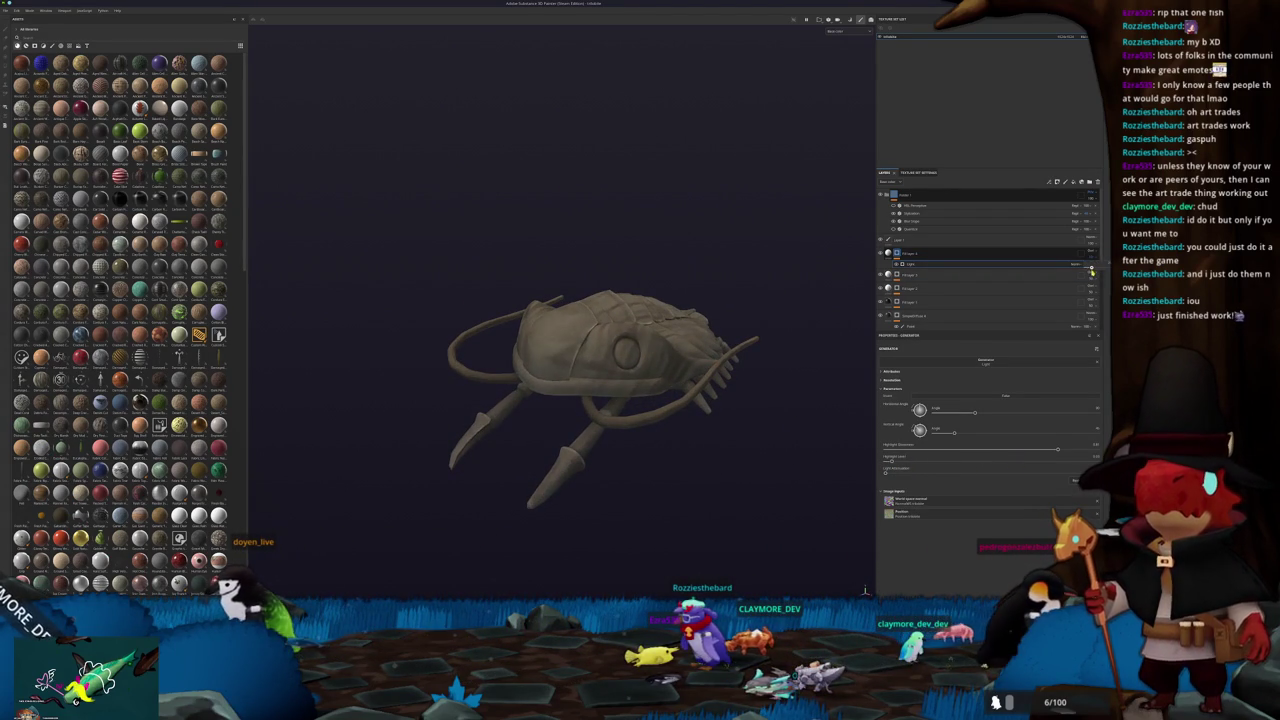
mouse_move(770, 369)
alt+mouse_down()
mouse_move(801, 306)
mouse_move(720, 380)
mouse_move(731, 346)
mouse_move(829, 323)
mouse_move(840, 240)
alt+mouse_up()
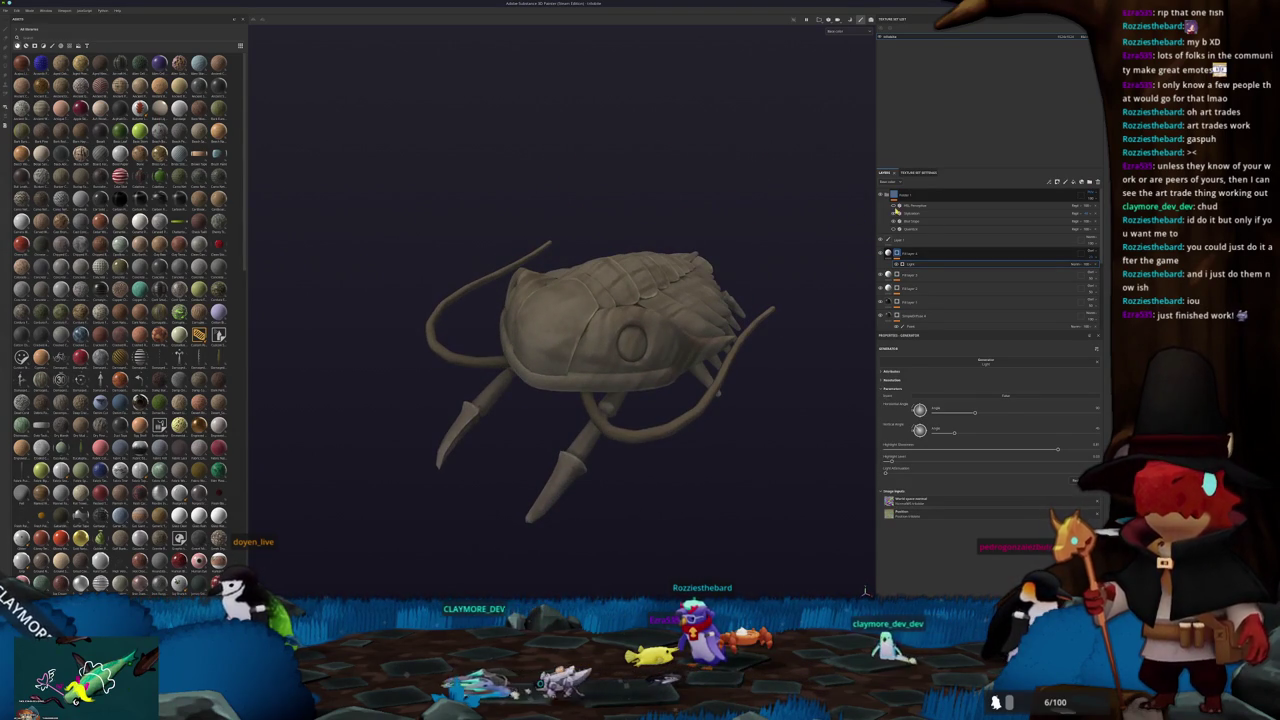
click(922, 215)
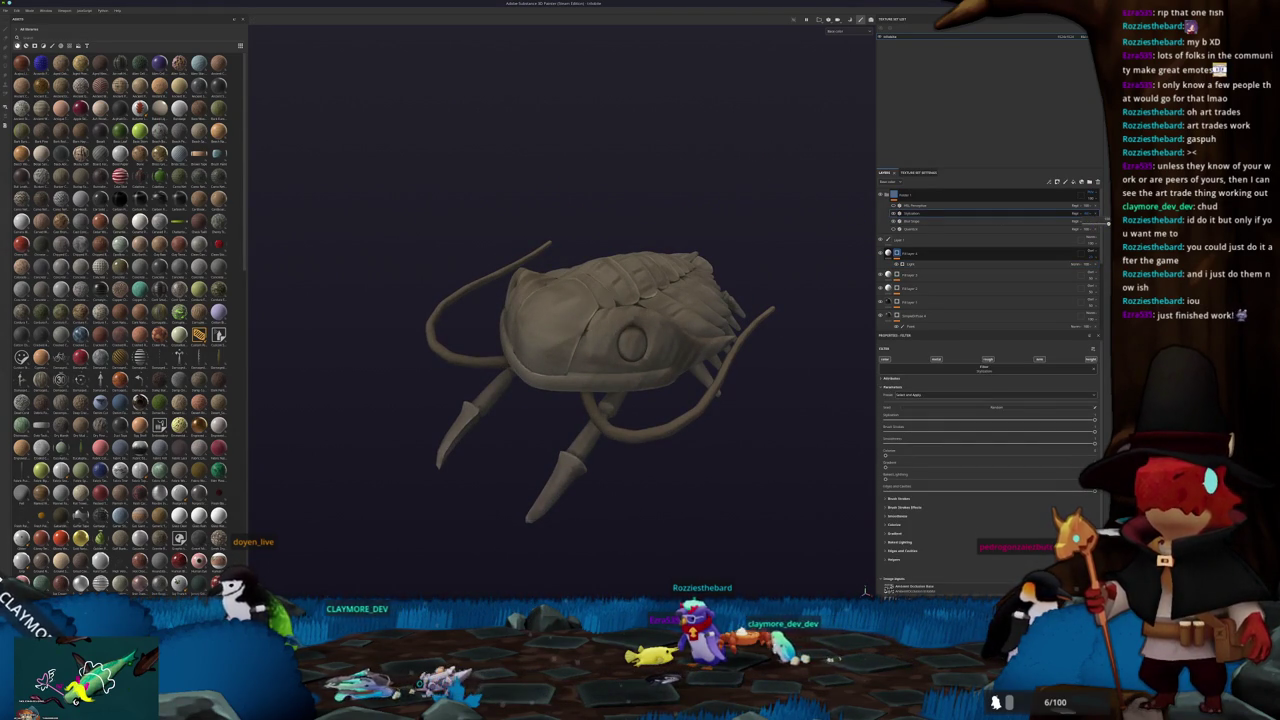
Try several filter presets: orange, untinted, detailed, teal, orange again, then grey-beige
click(951, 396)
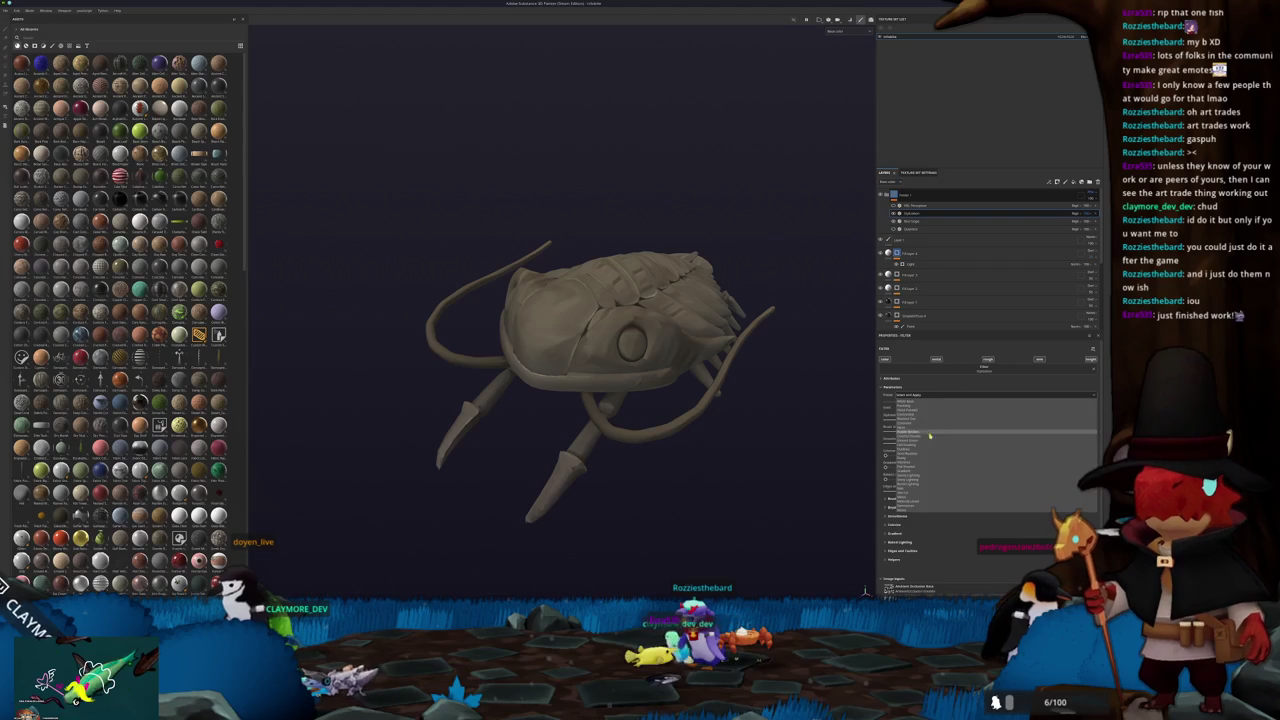
click(913, 478)
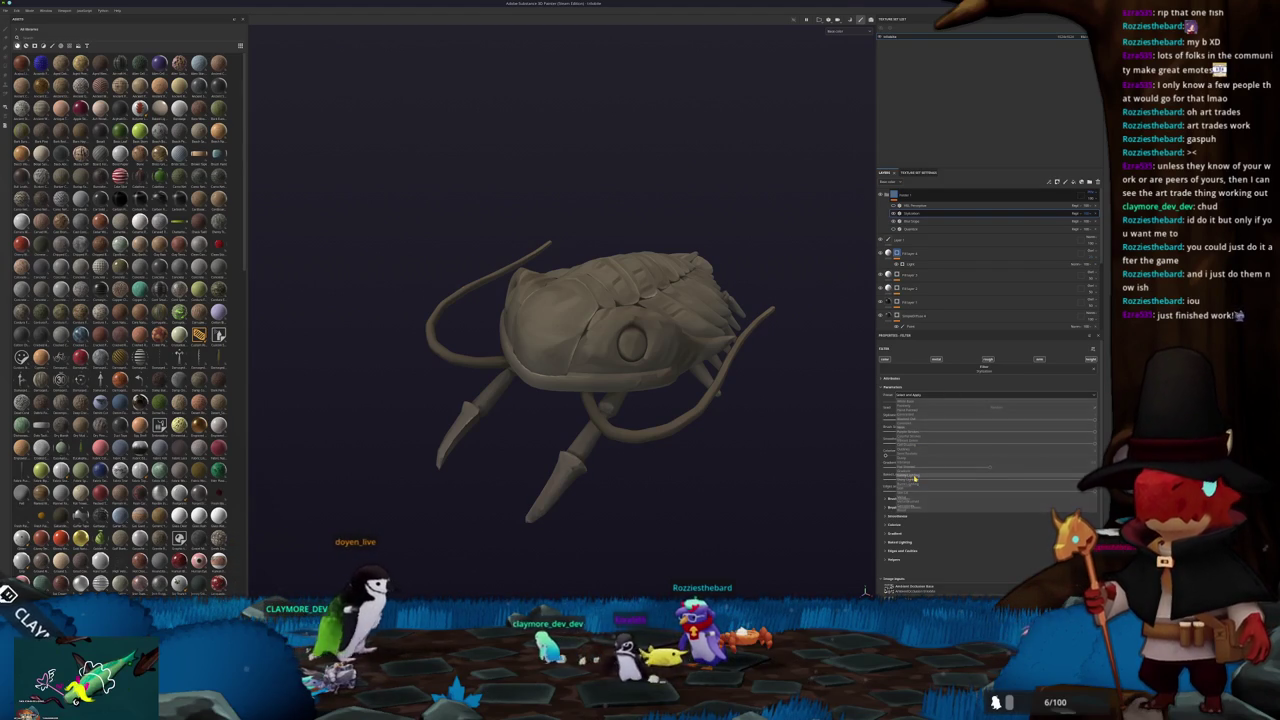
click(908, 394)
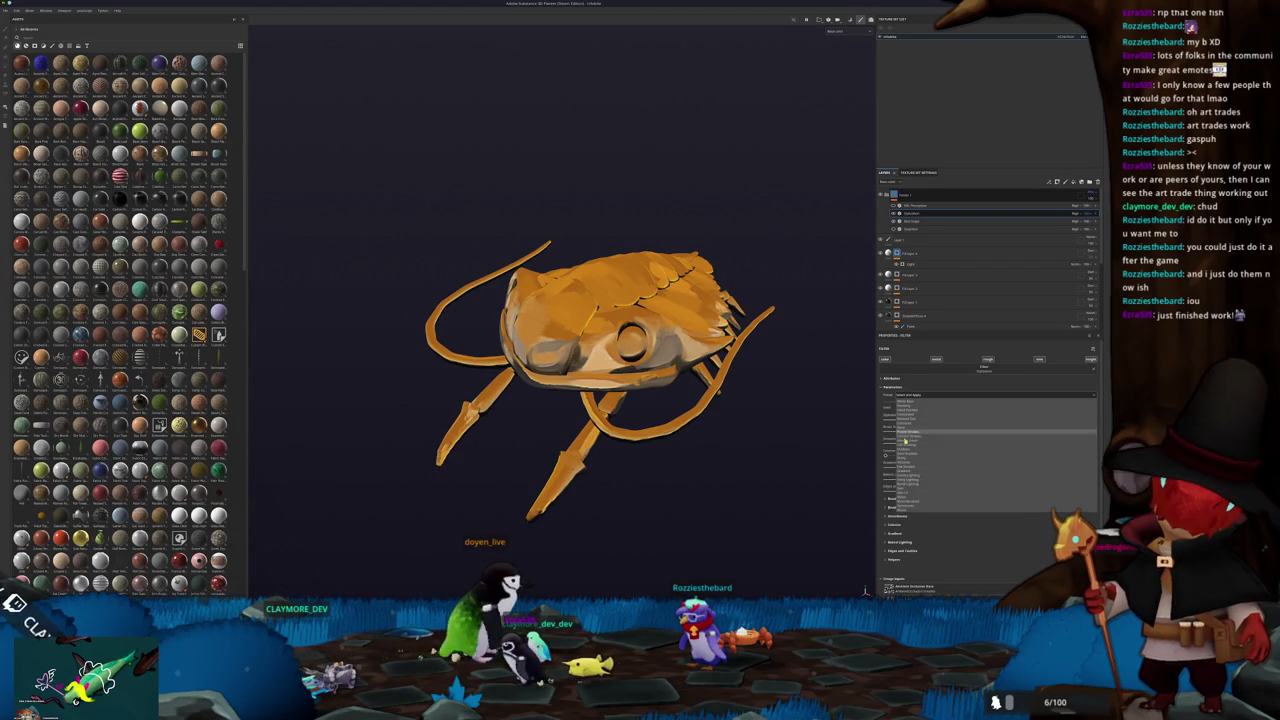
click(918, 493)
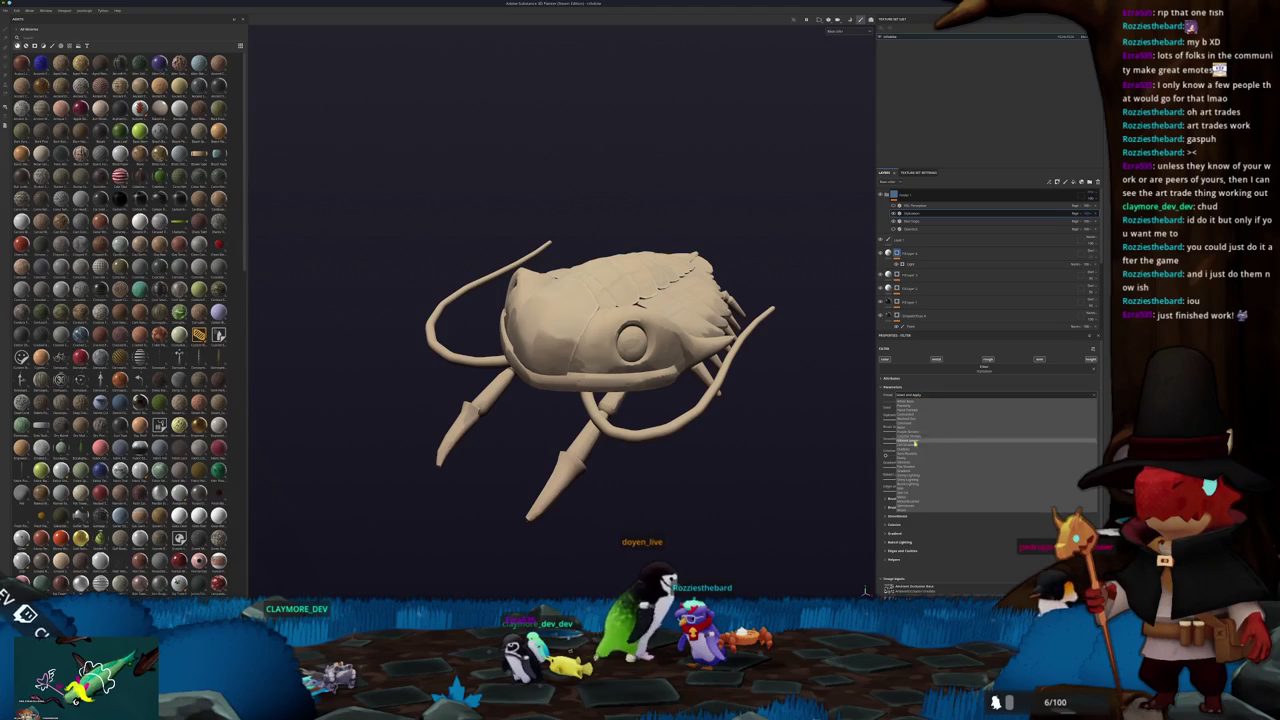
click(906, 395)
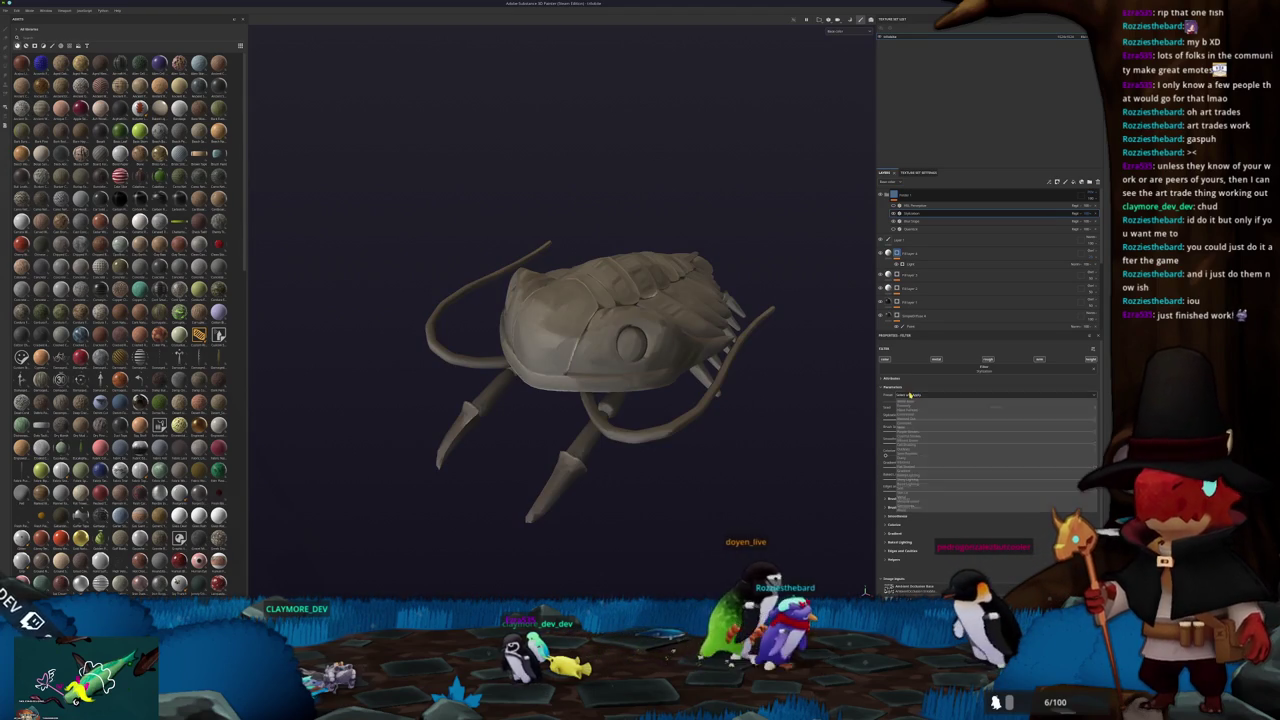
click(916, 493)
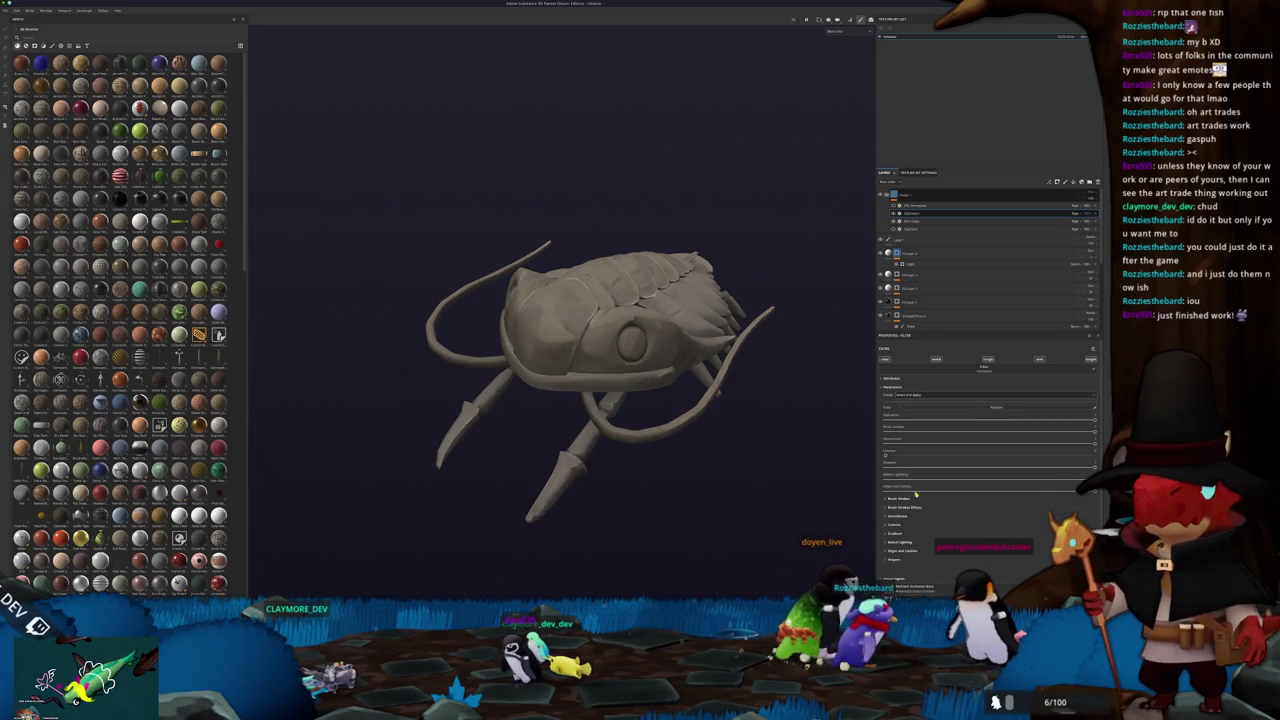
click(912, 395)
click(913, 411)
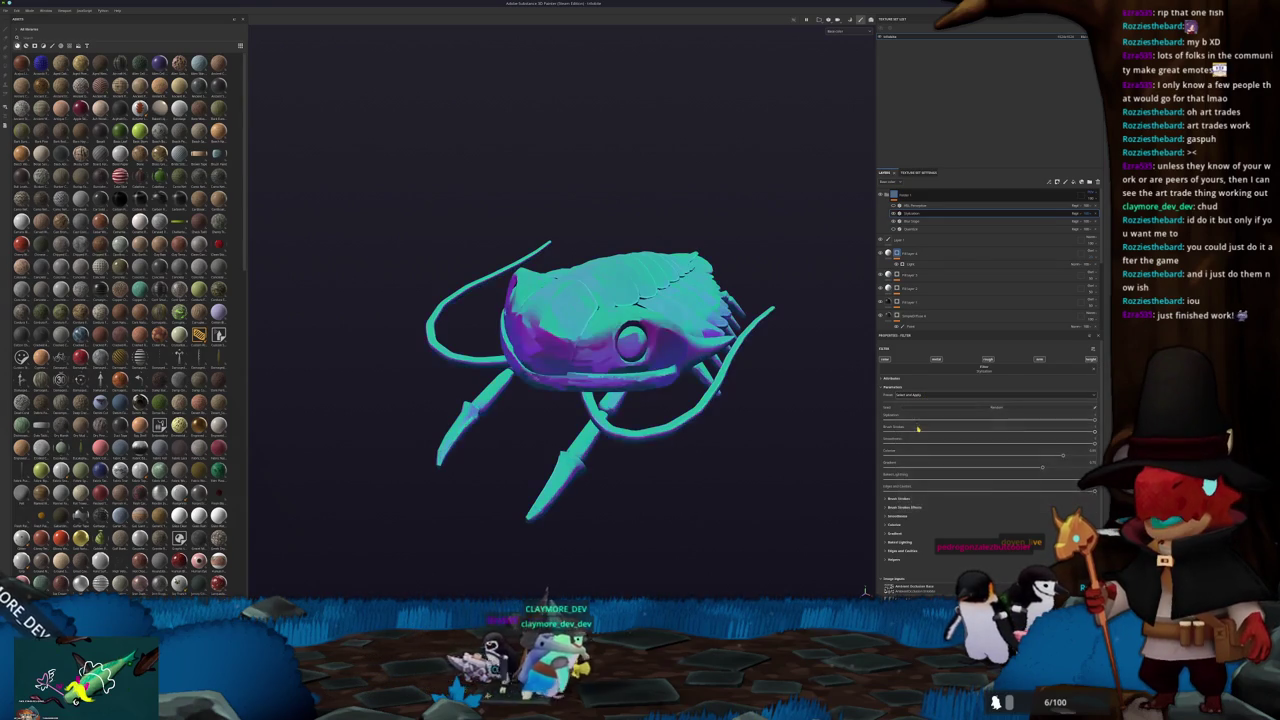
click(917, 396)
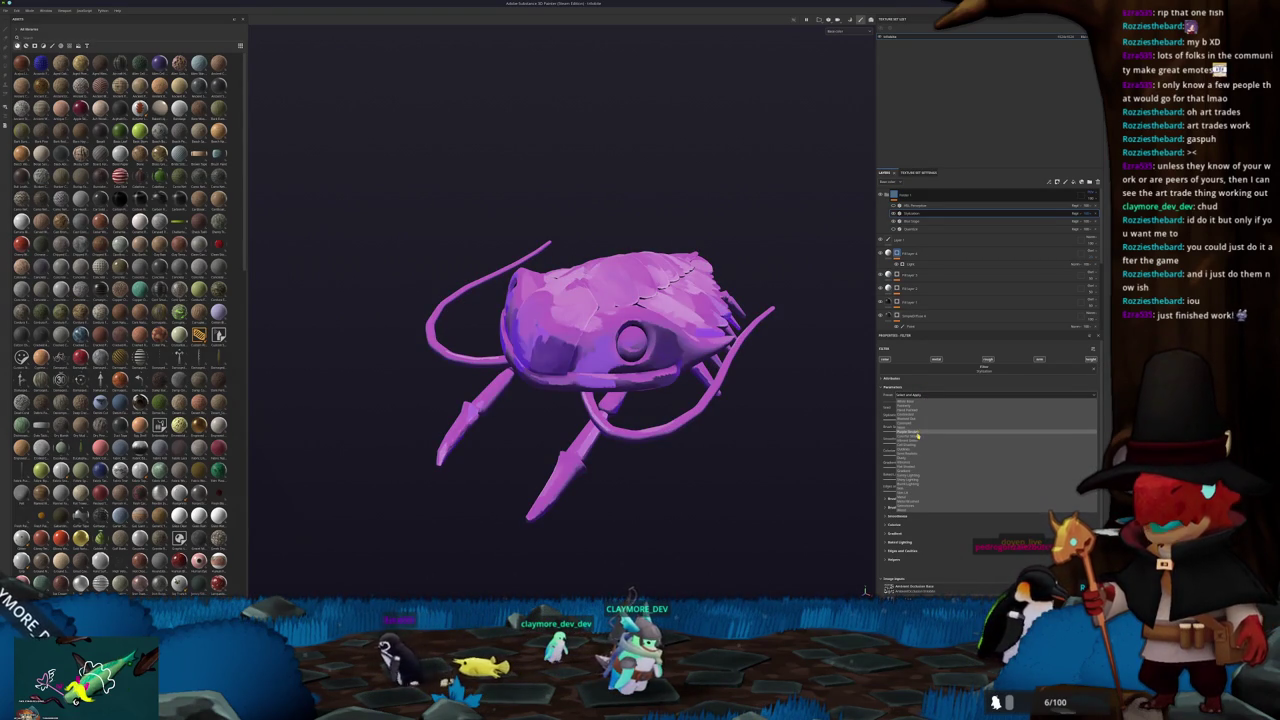
click(921, 438)
click(933, 396)
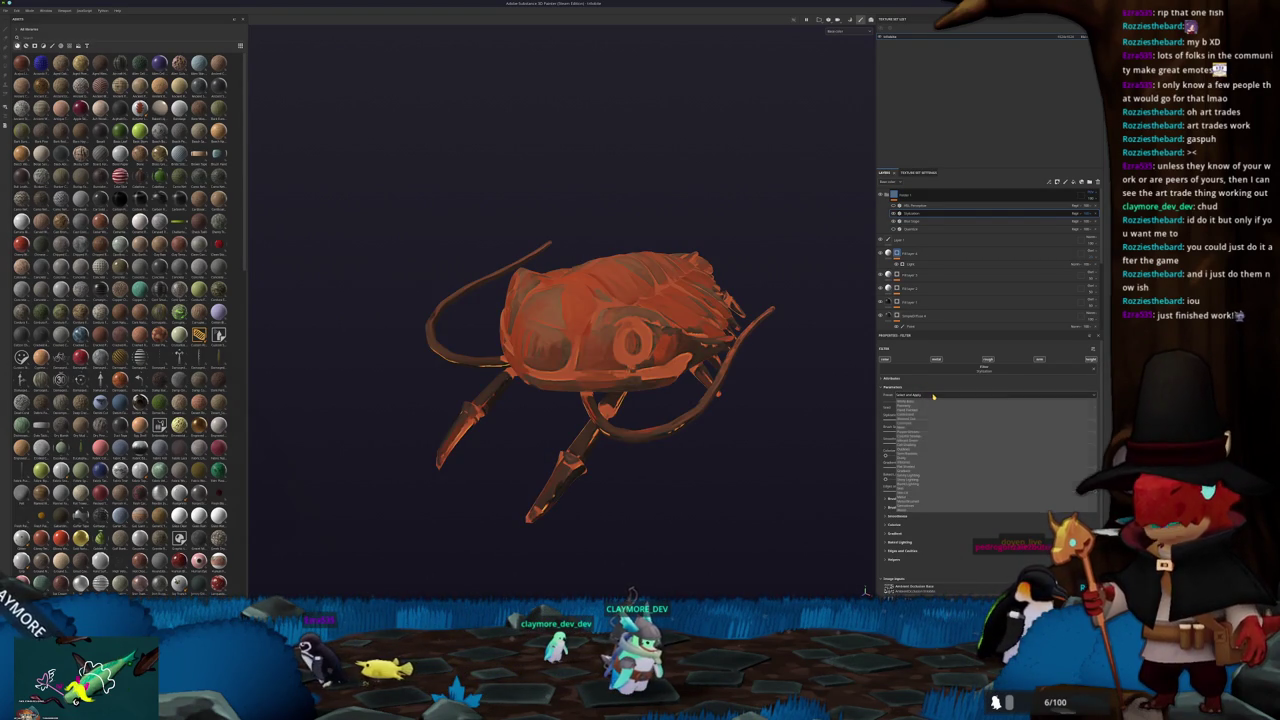
click(921, 416)
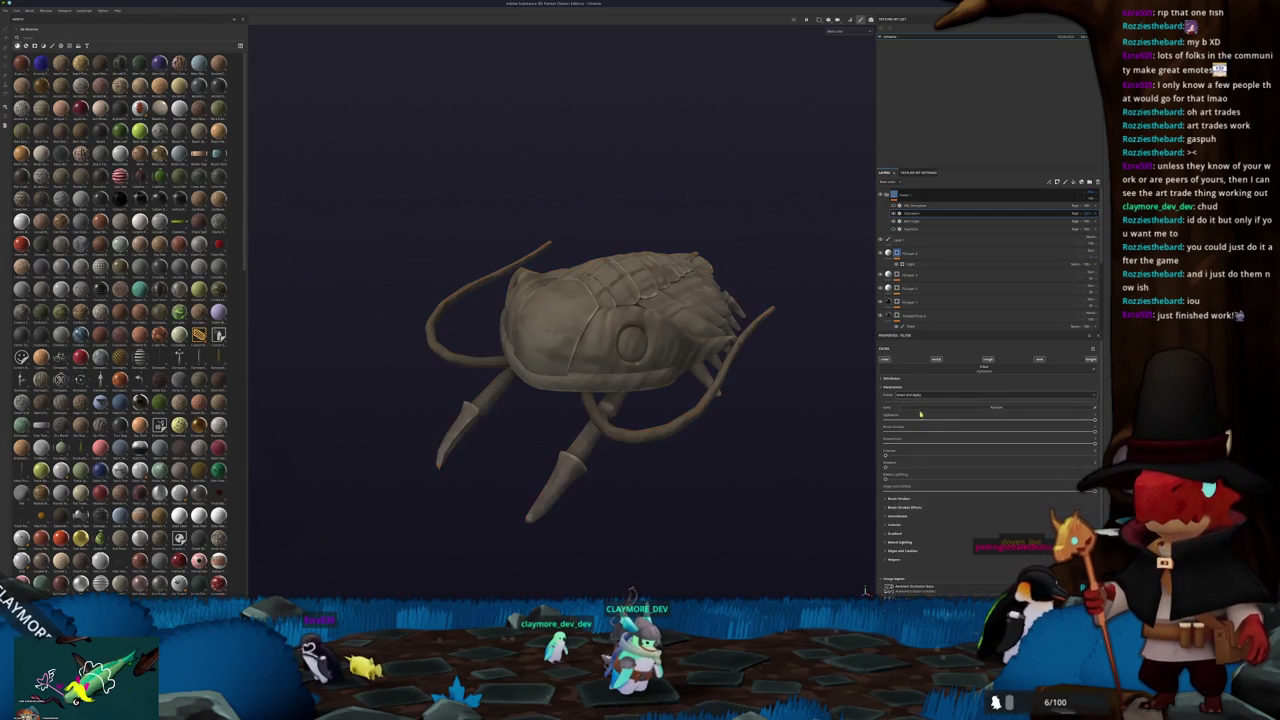
Cycle through light grey, white, brownish-grey and orange presets, ending on orange painterly
click(924, 397)
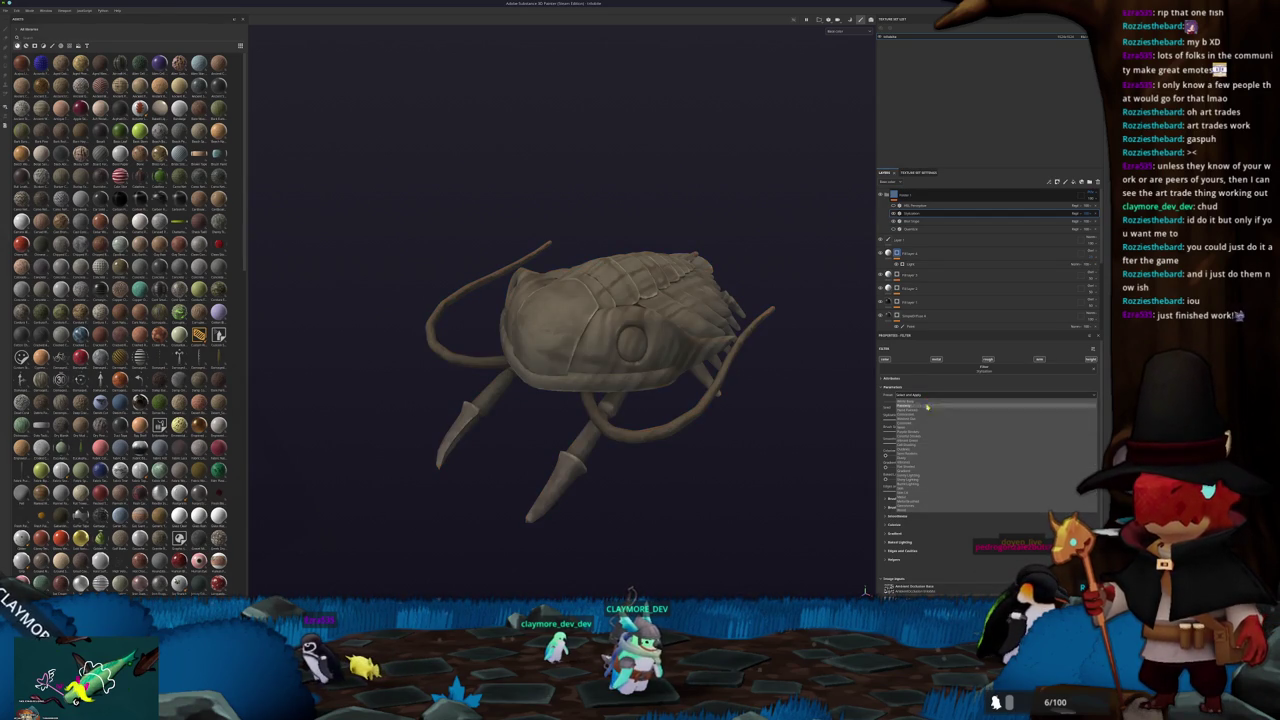
click(918, 457)
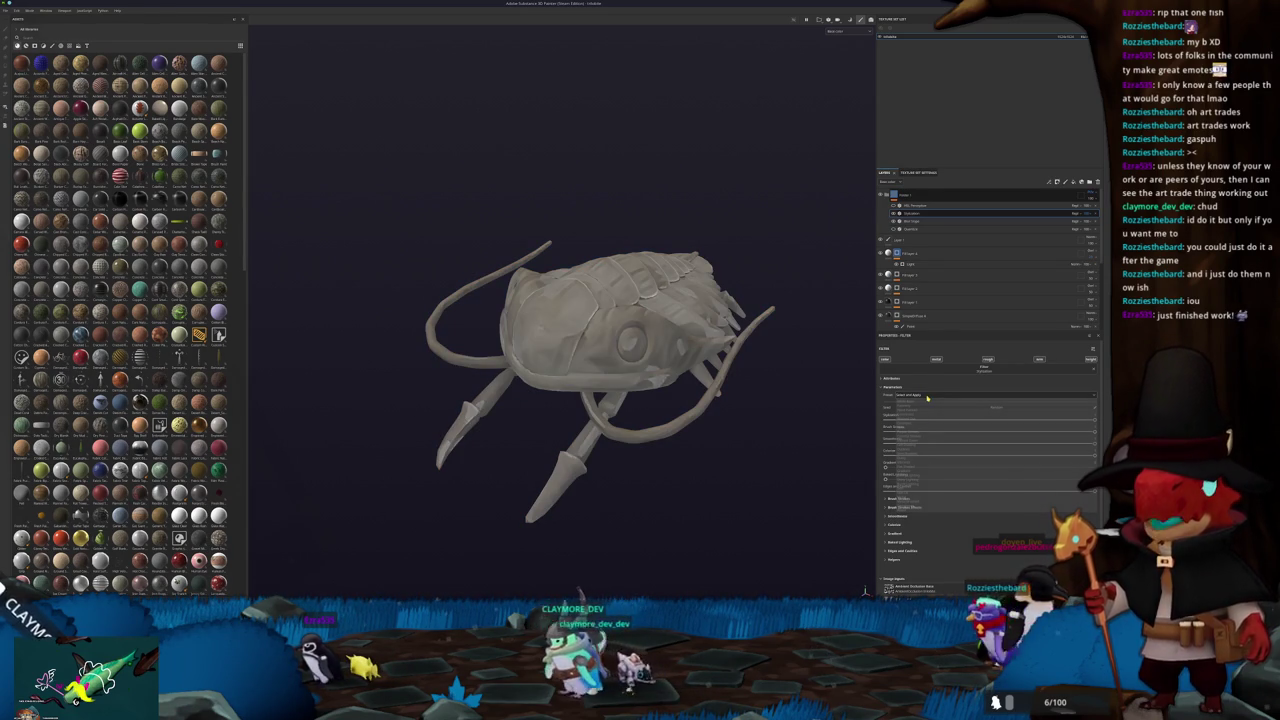
click(927, 397)
click(915, 468)
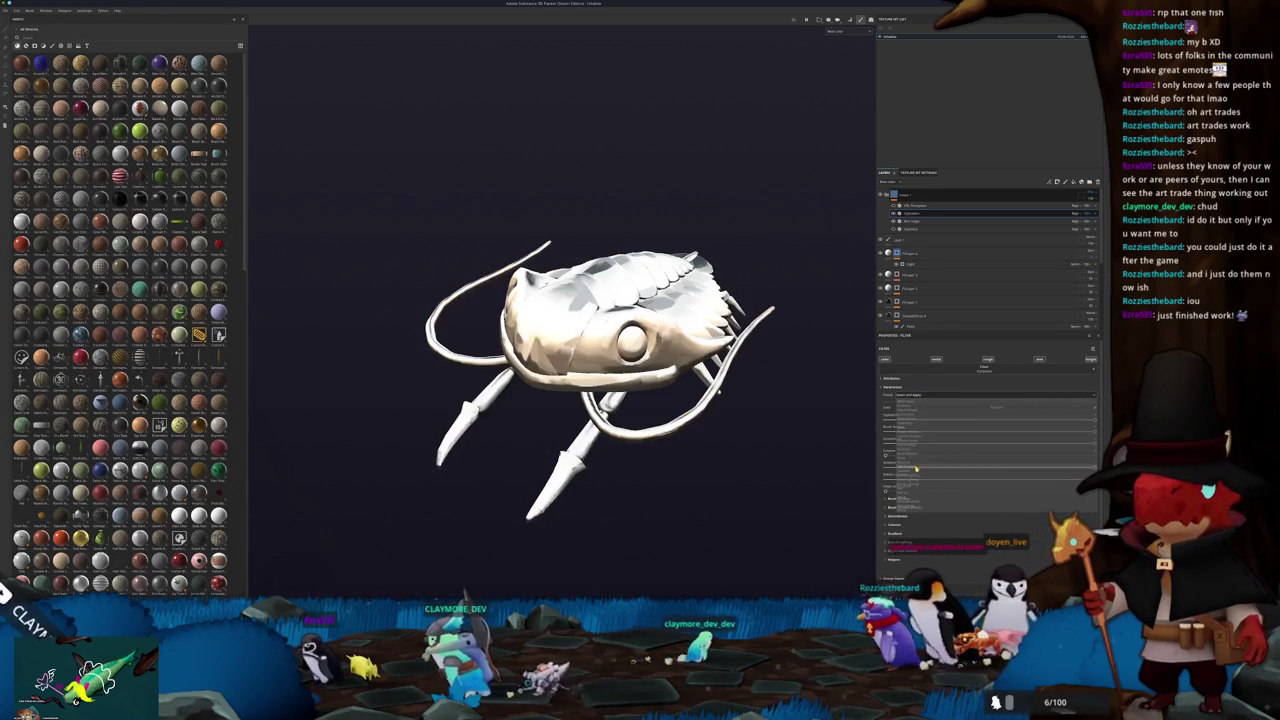
click(929, 397)
click(918, 472)
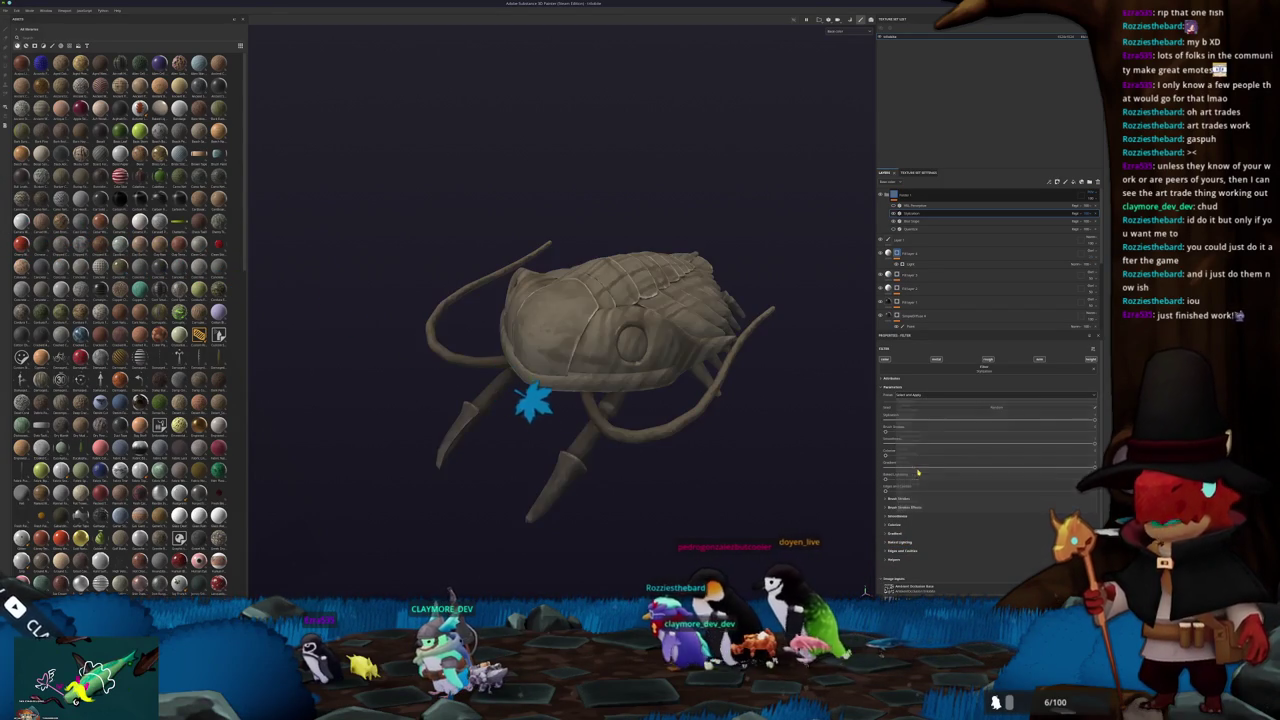
click(928, 396)
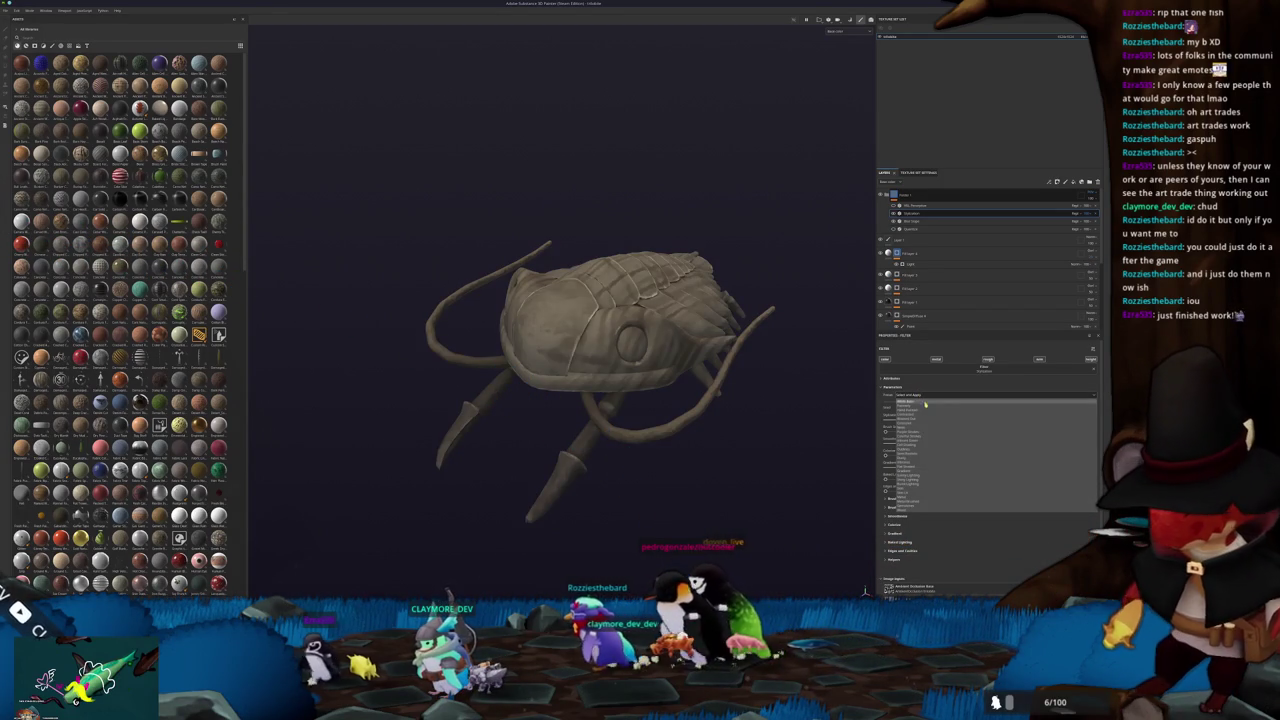
click(918, 472)
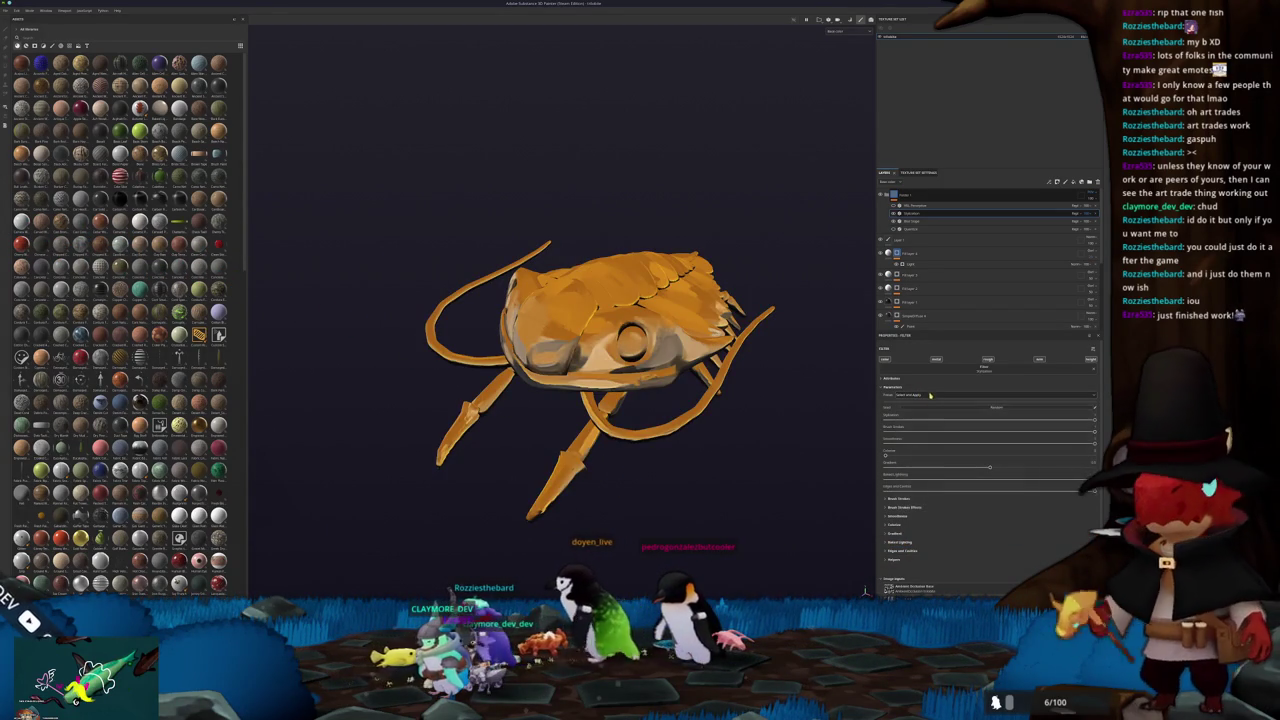
click(929, 396)
click(916, 481)
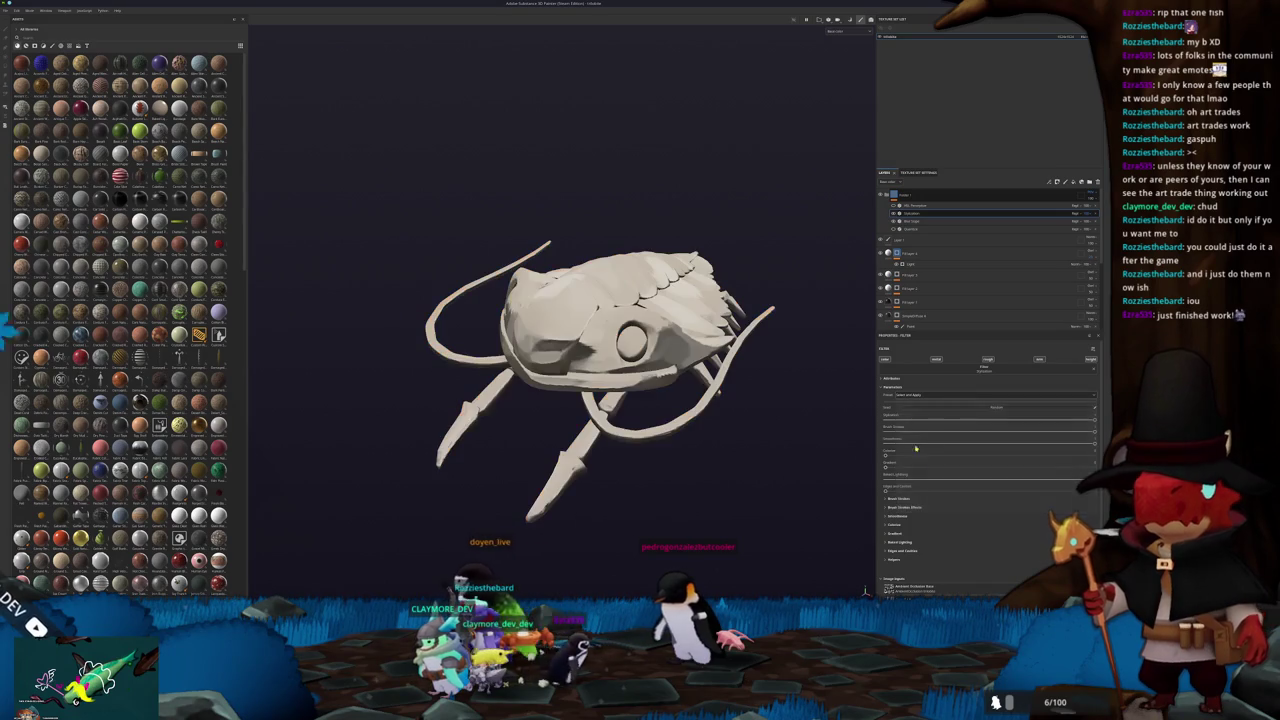
click(913, 398)
click(912, 485)
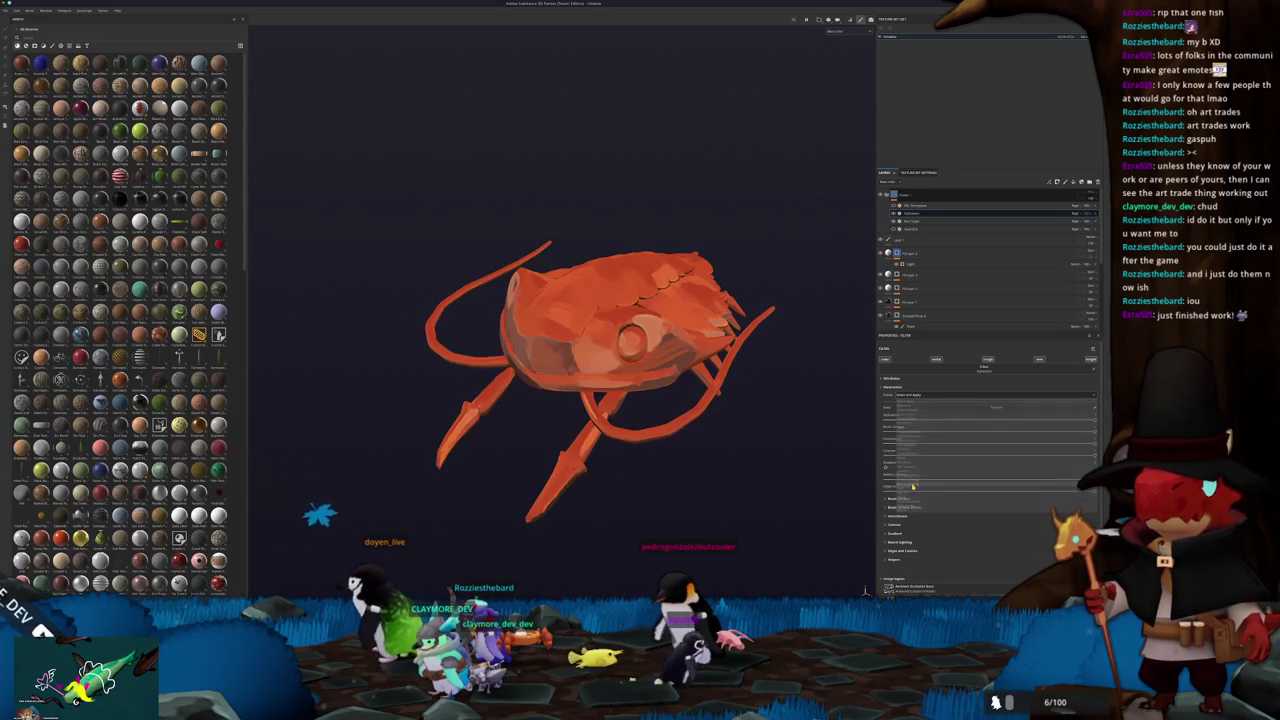
Orbit the trilobite and swap the orange preset for a grey textured one
mouse_move(804, 461)
alt+mouse_down()
mouse_move(734, 460)
mouse_move(451, 400)
mouse_move(531, 177)
alt+mouse_up()
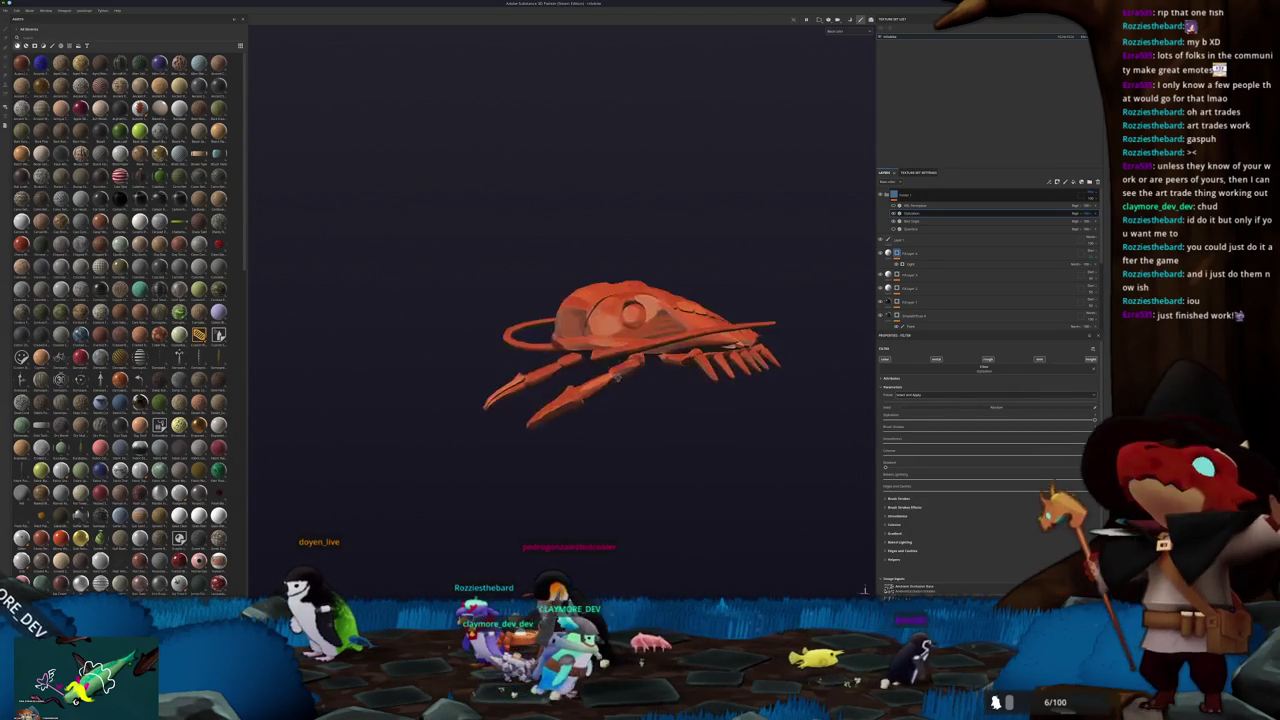
mouse_move(811, 391)
alt+mouse_down()
mouse_move(757, 491)
mouse_move(709, 449)
mouse_move(553, 531)
mouse_move(631, 449)
mouse_move(690, 490)
alt+mouse_up()
click(930, 394)
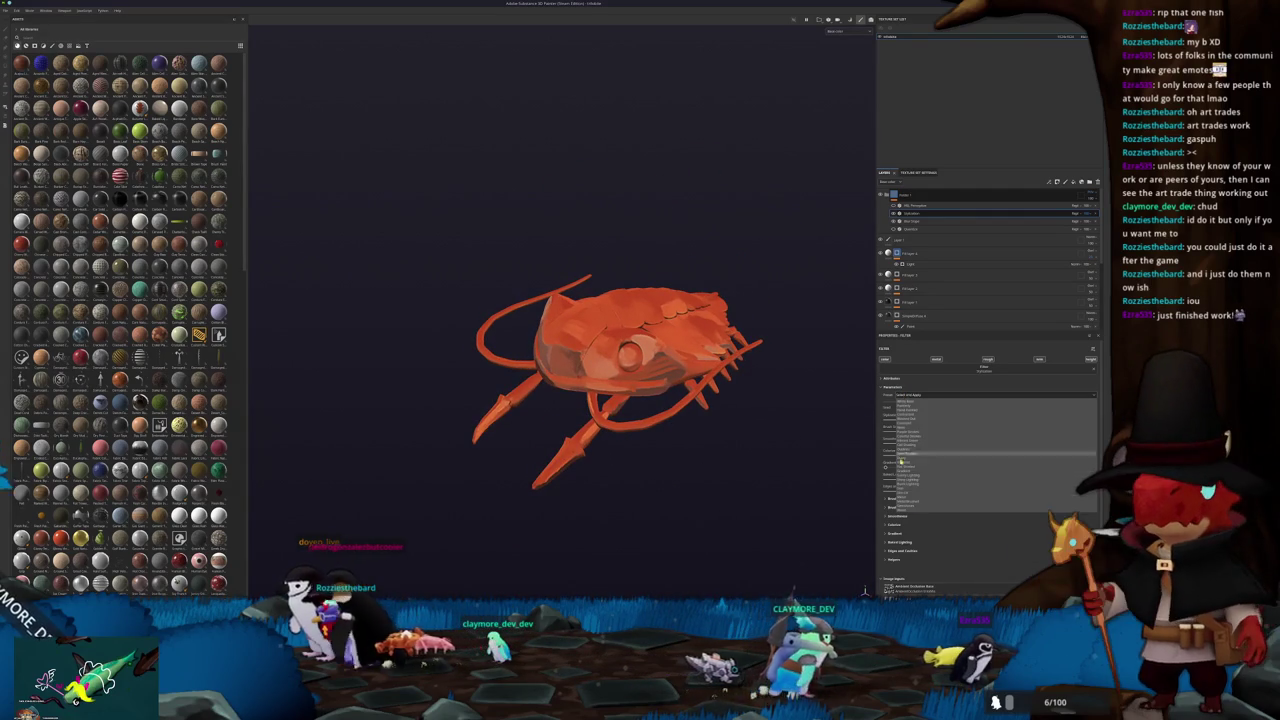
click(901, 444)
Try a patterned preset and others, settling on flat, smooth grey-beige shading
mouse_move(781, 426)
alt+mouse_down()
mouse_move(826, 423)
mouse_move(740, 460)
mouse_move(740, 473)
mouse_move(760, 468)
mouse_move(746, 429)
mouse_move(760, 420)
alt+mouse_up()
click(930, 394)
click(919, 508)
click(905, 395)
click(909, 513)
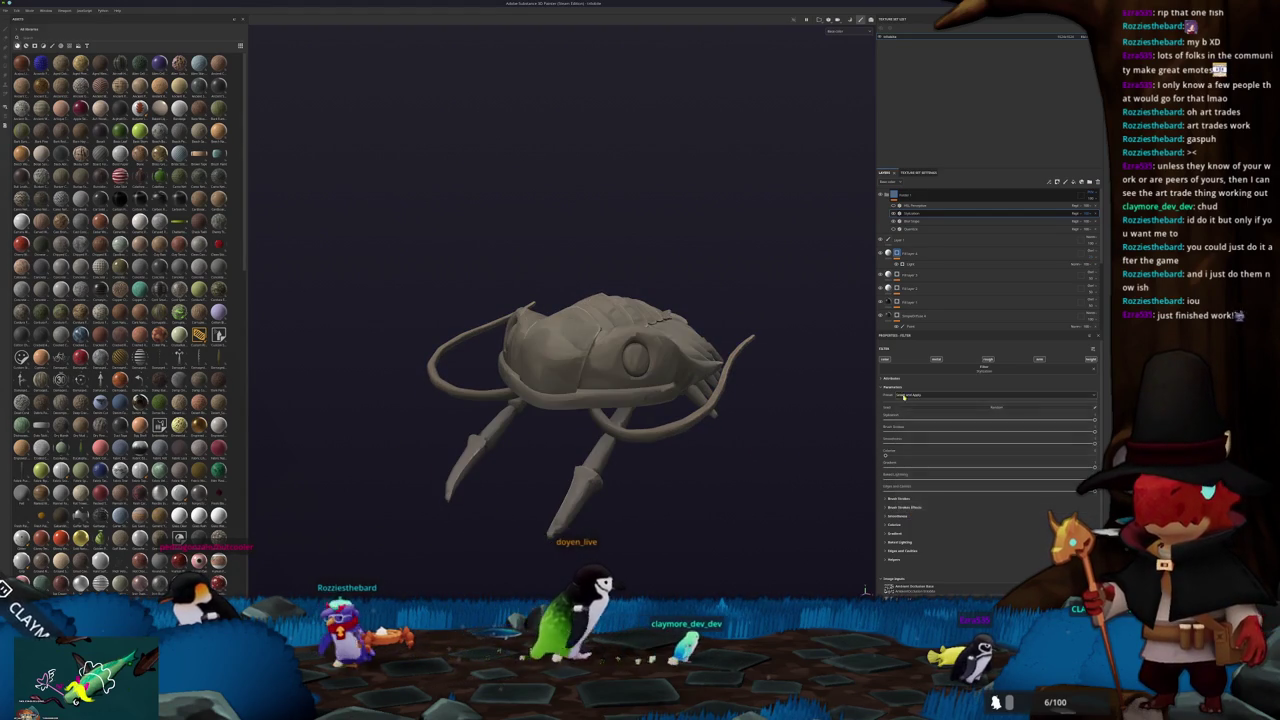
click(905, 395)
click(912, 408)
mouse_move(870, 418)
alt+mouse_down()
mouse_move(677, 491)
mouse_move(704, 453)
alt+mouse_up()
scroll(704, 453, up, 2)
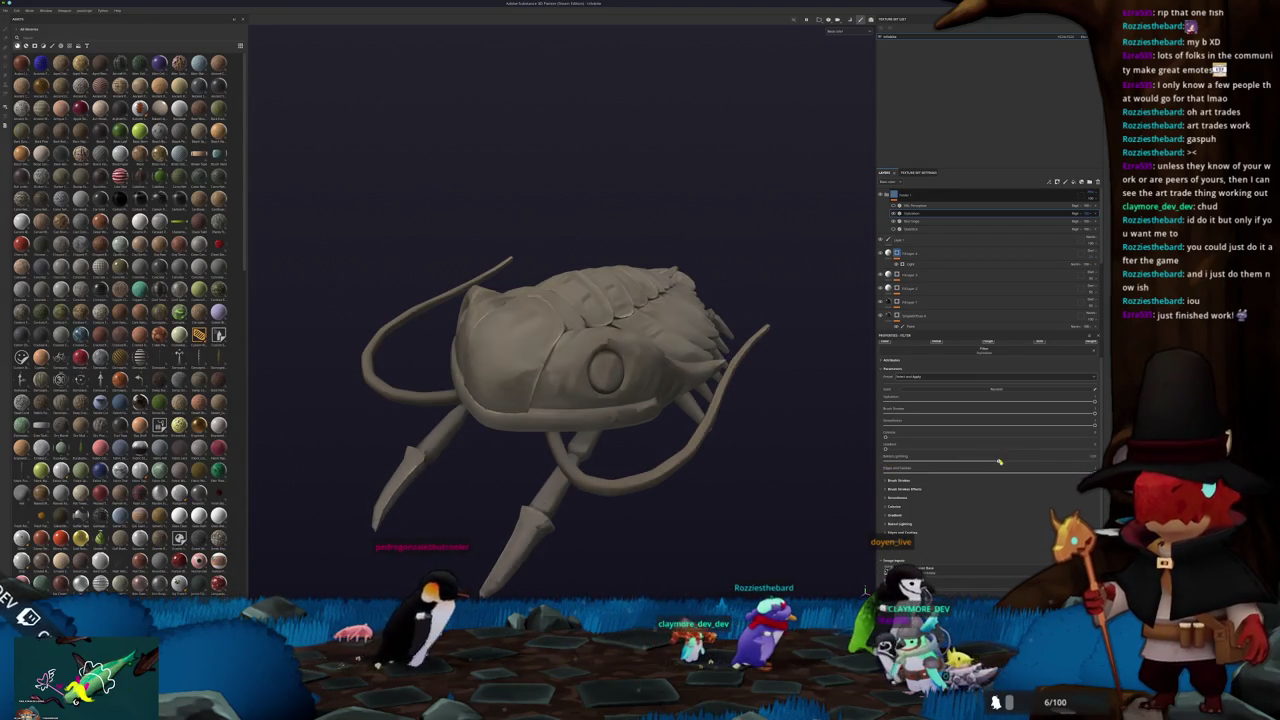
Brighten the filter's shading and lower the Brush Strokes value to bring out surface detail
mouse_move(885, 451)
mouse_down()
mouse_move(1054, 448)
mouse_move(869, 453)
mouse_up()
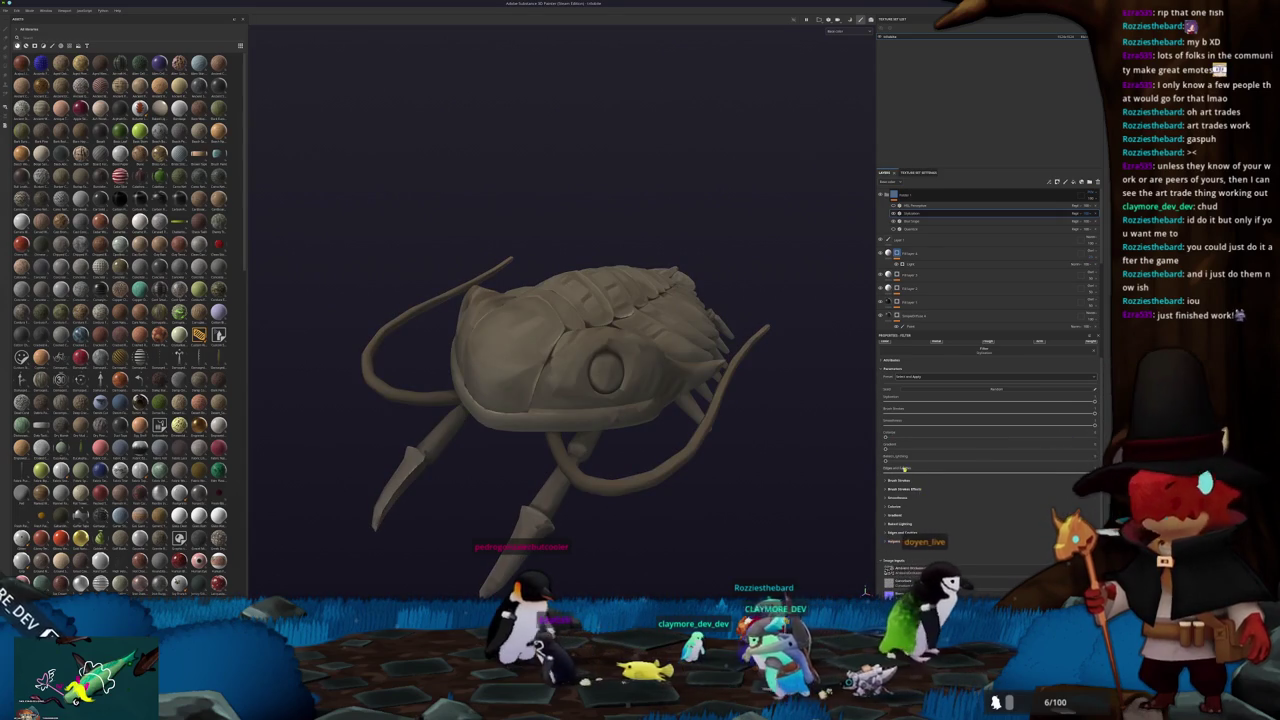
click(900, 480)
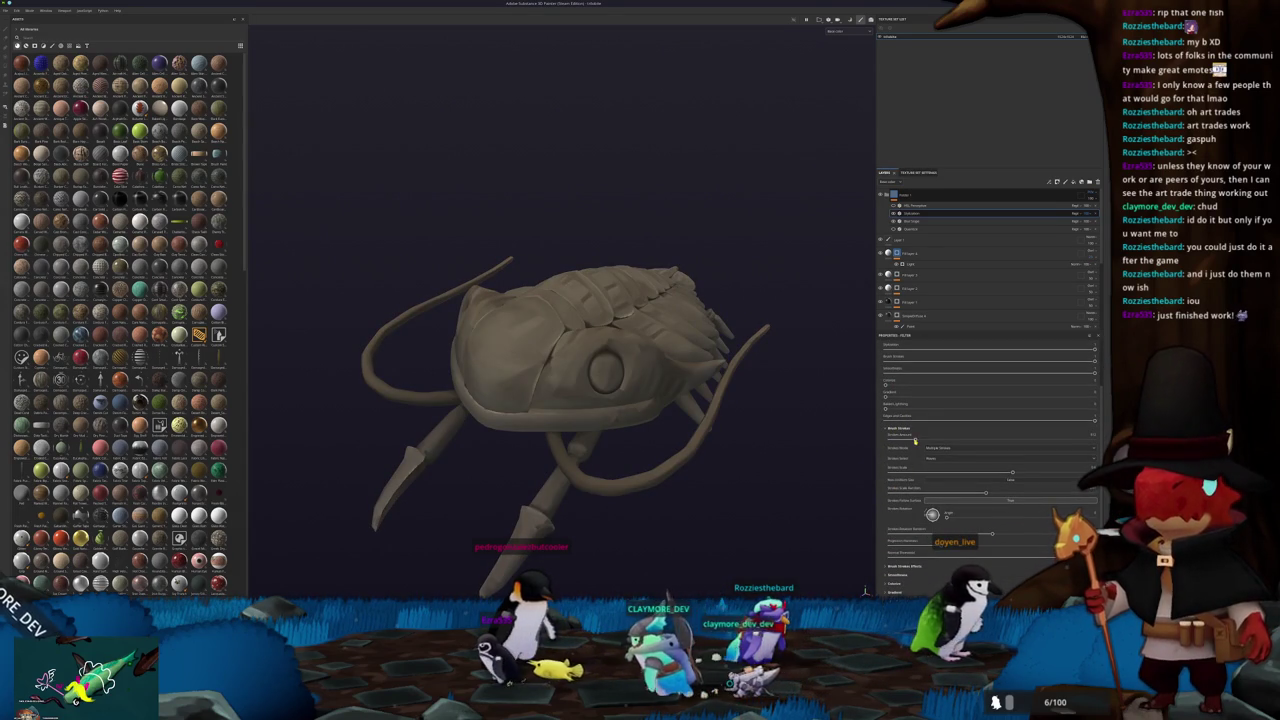
scroll(884, 503, down, 2)
scroll(885, 516, up, 2)
scroll(885, 516, up, 2)
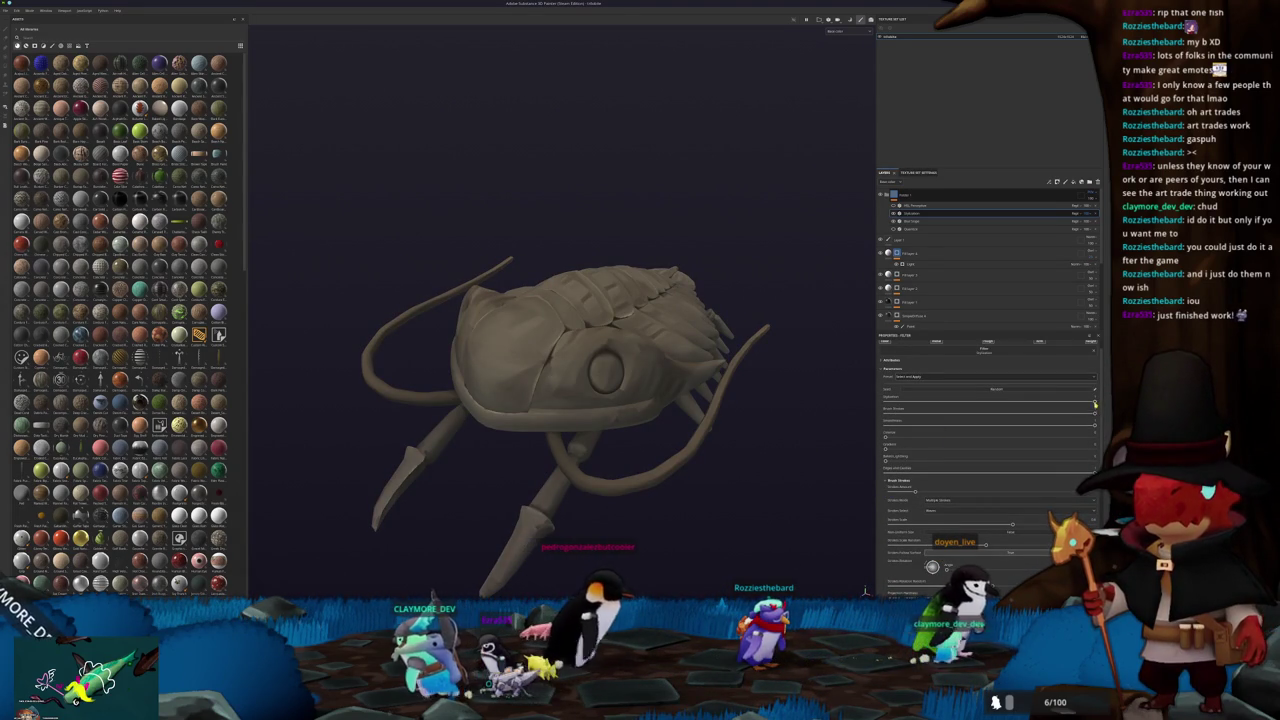
mouse_move(1094, 404)
mouse_down()
mouse_move(988, 402)
mouse_move(1001, 421)
mouse_up()
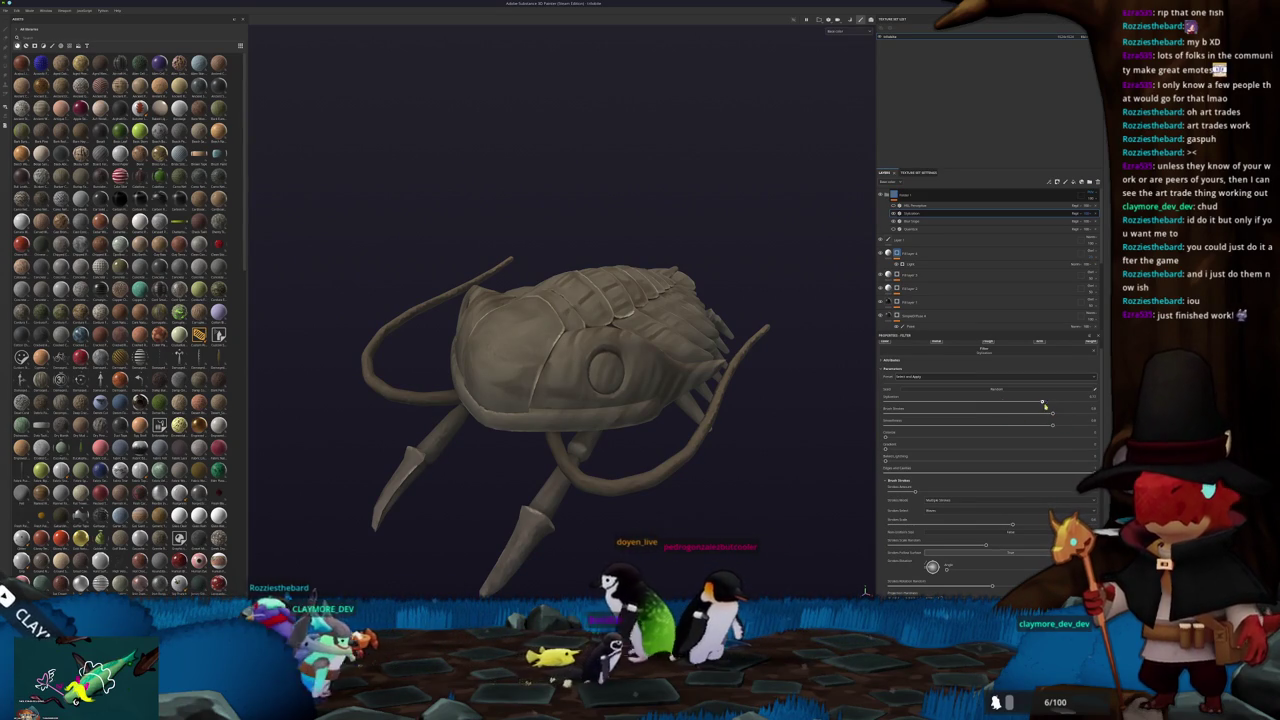
Orbit and zoom around the trilobite to inspect the weathered shell segments
mouse_move(726, 309)
alt+mouse_down()
mouse_move(722, 395)
mouse_move(696, 235)
mouse_move(658, 316)
alt+mouse_up()
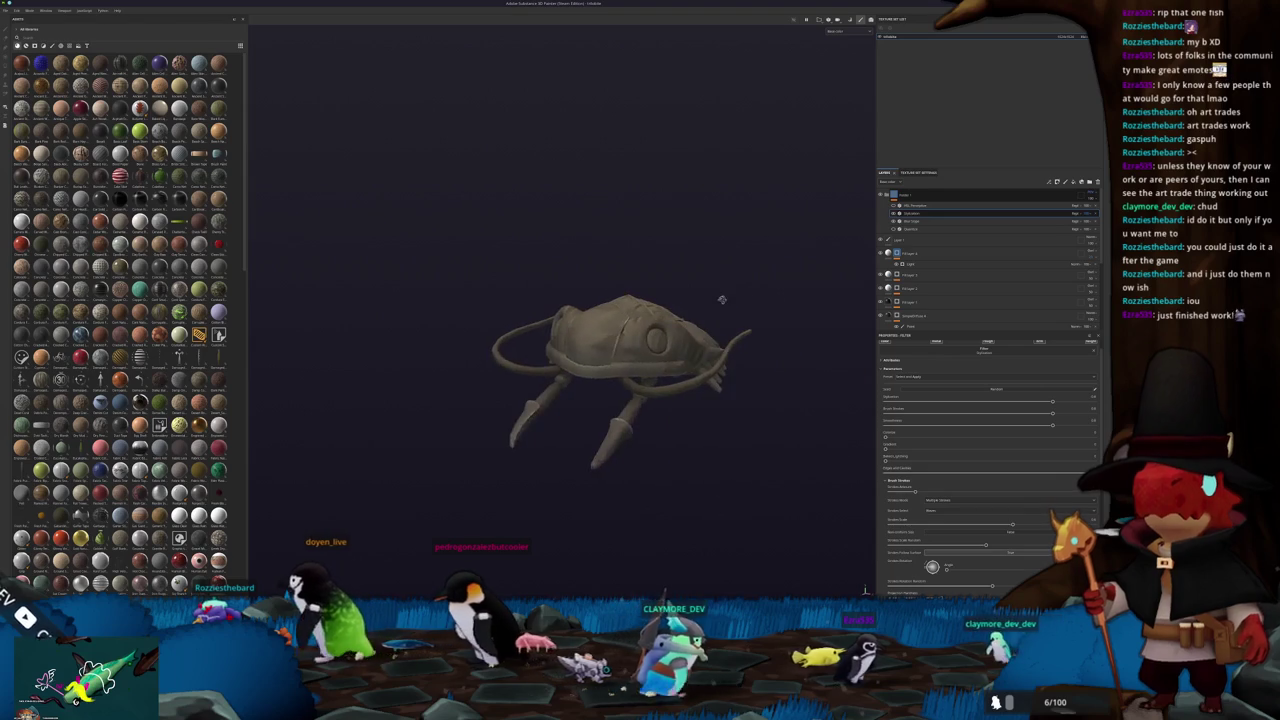
alt+drag(658, 316, 744, 283)
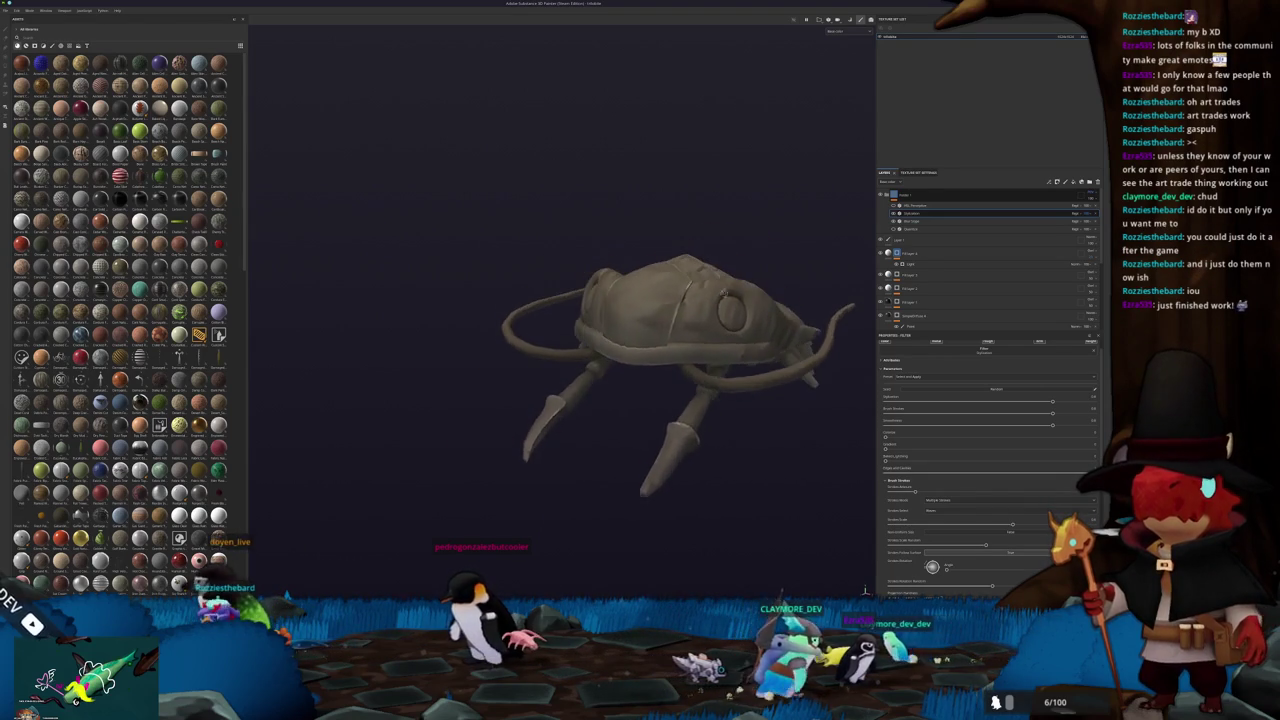
scroll(744, 283, up, 3)
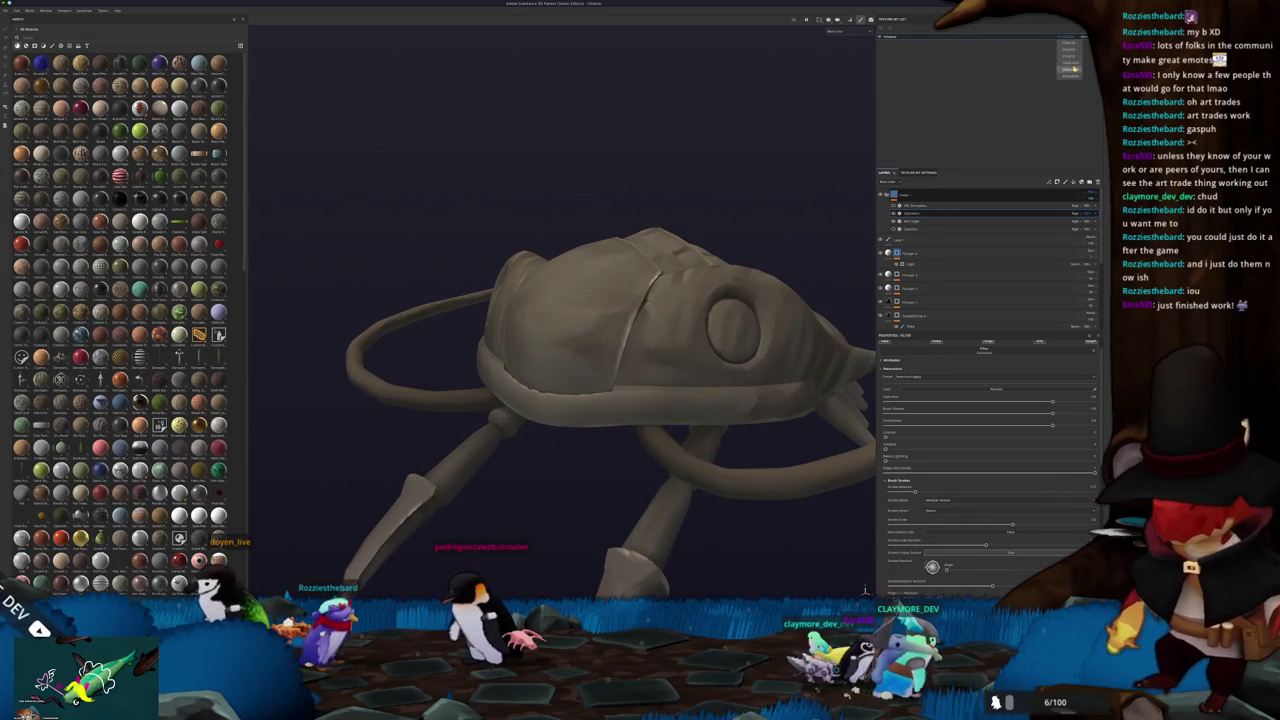
scroll(773, 255, down, 2)
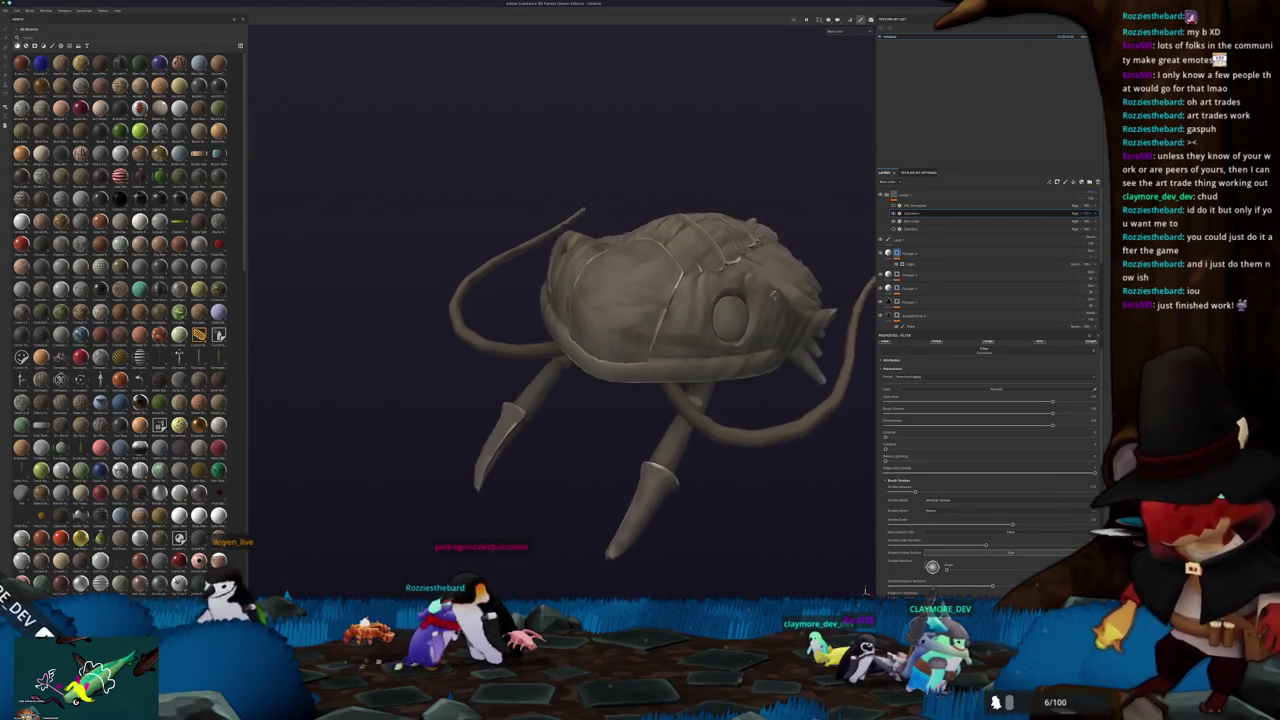
alt+drag(773, 255, 766, 288)
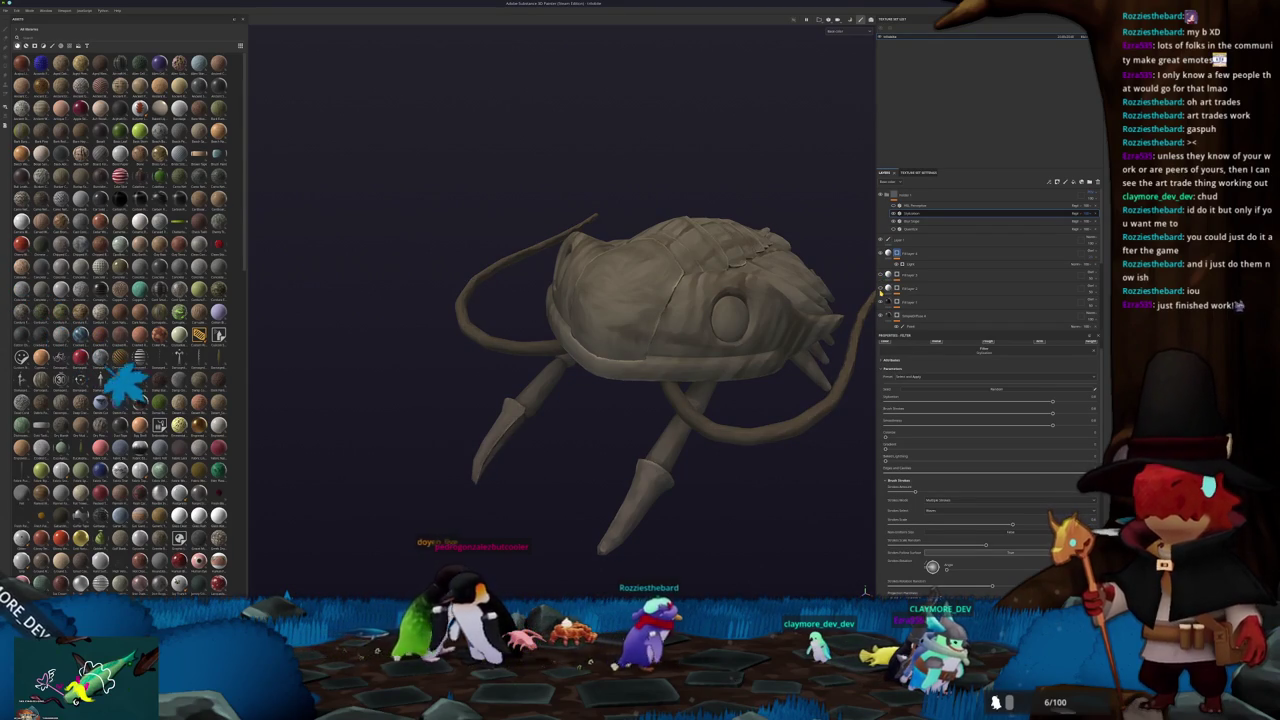
mouse_move(862, 292)
alt+mouse_down()
mouse_move(846, 243)
mouse_move(800, 268)
mouse_move(754, 400)
mouse_move(850, 236)
alt+mouse_up()
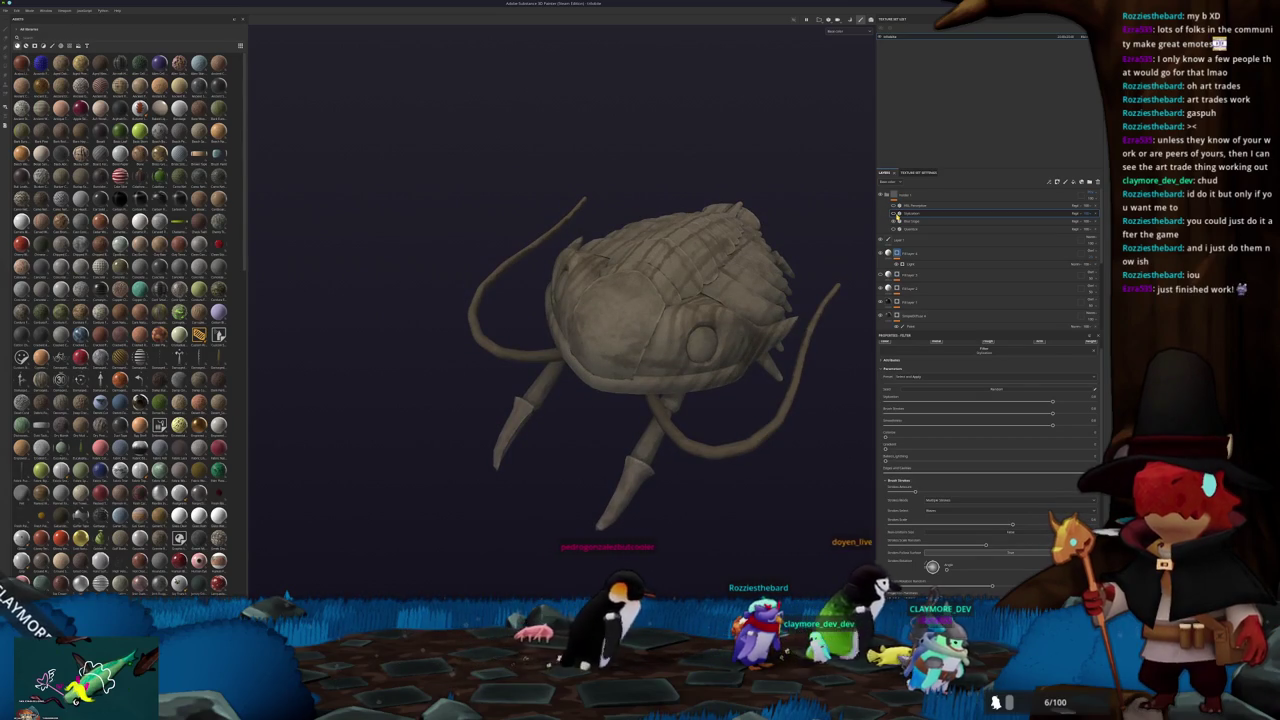
click(900, 221)
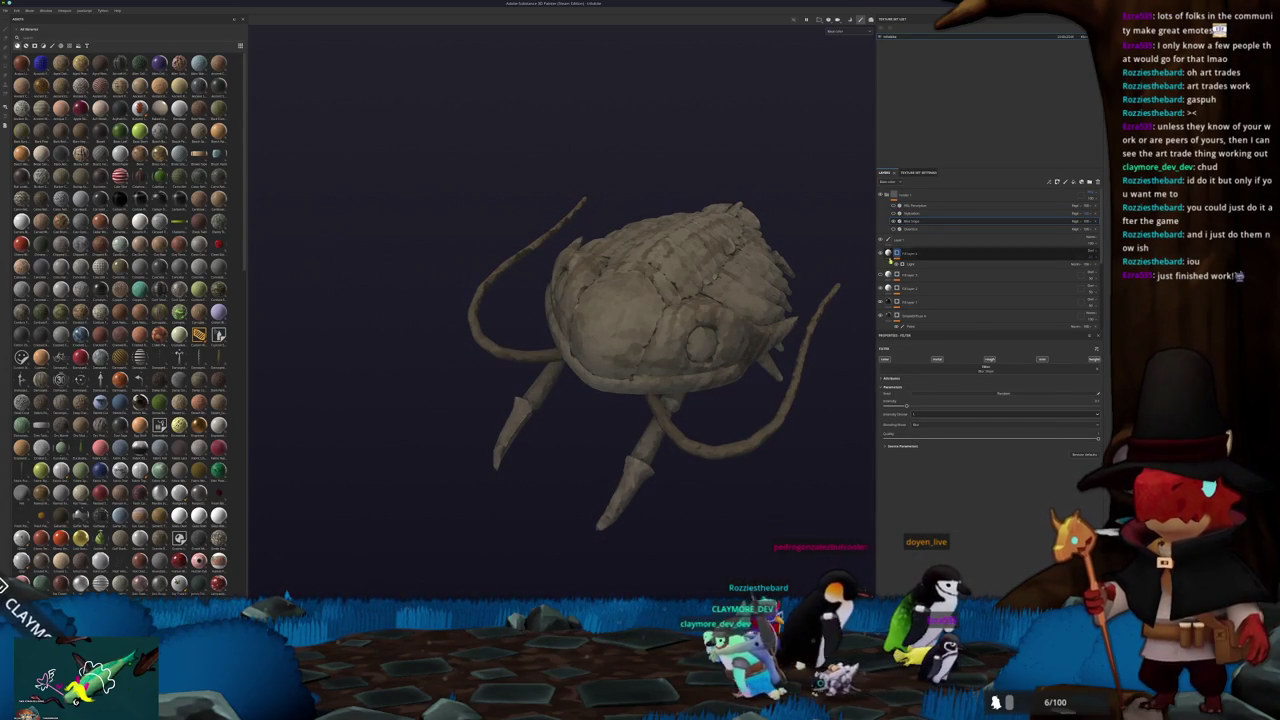
Inspect the trilobite and its filter layers, then add a new fill layer on top of the stack
mouse_move(758, 325)
alt+mouse_down()
mouse_move(743, 249)
mouse_move(551, 277)
mouse_move(651, 400)
mouse_move(489, 309)
mouse_move(594, 400)
mouse_move(571, 409)
mouse_move(600, 420)
mouse_move(534, 409)
mouse_move(556, 314)
mouse_move(866, 219)
alt+mouse_up()
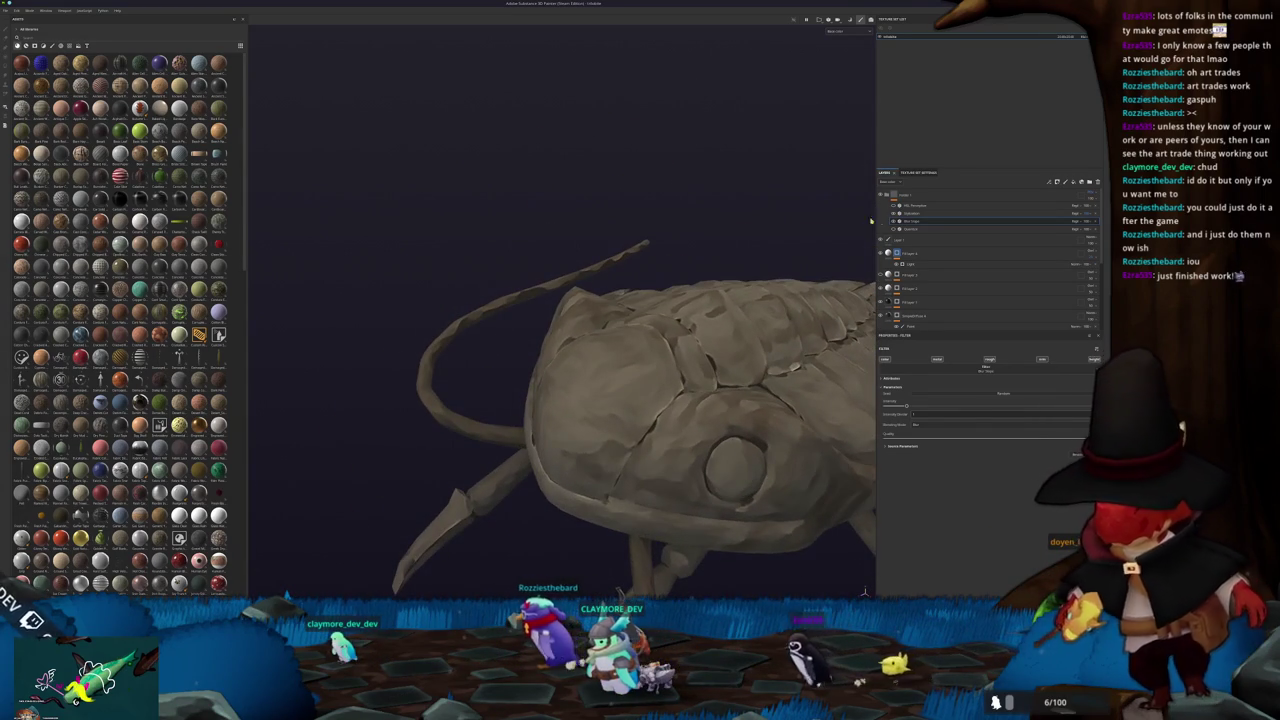
click(1088, 214)
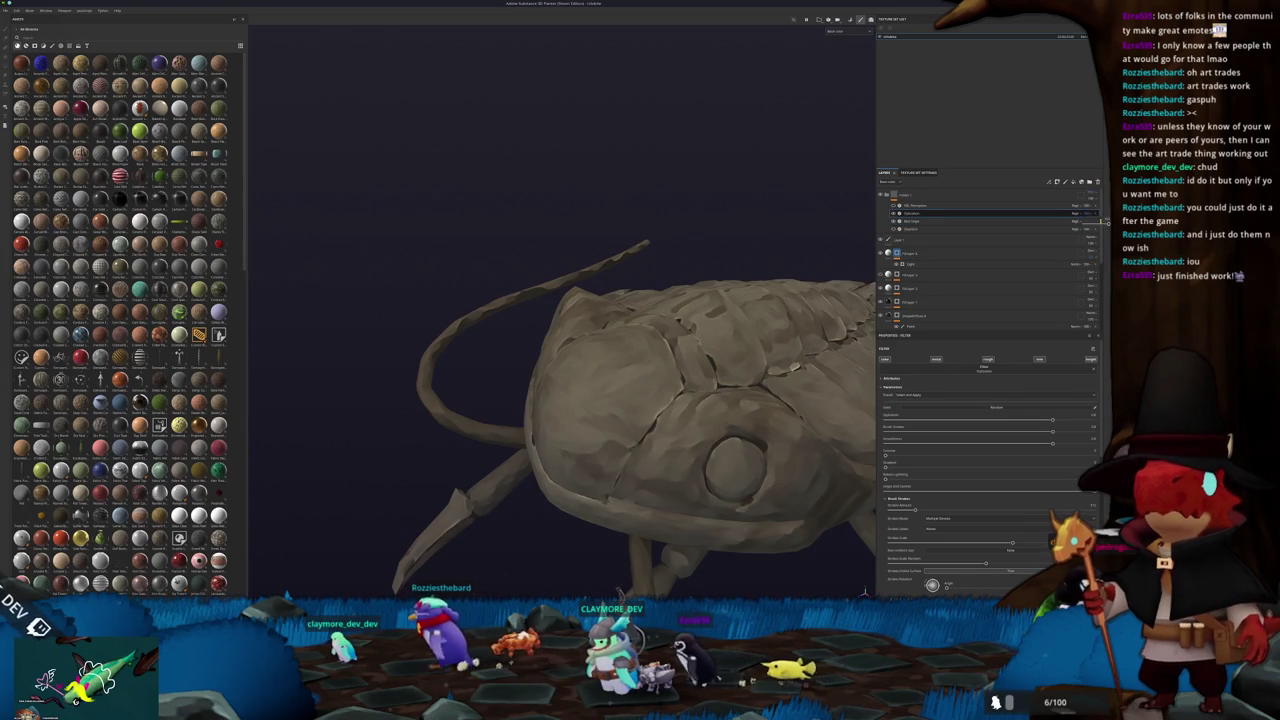
alt+drag(729, 340, 814, 256)
click(912, 221)
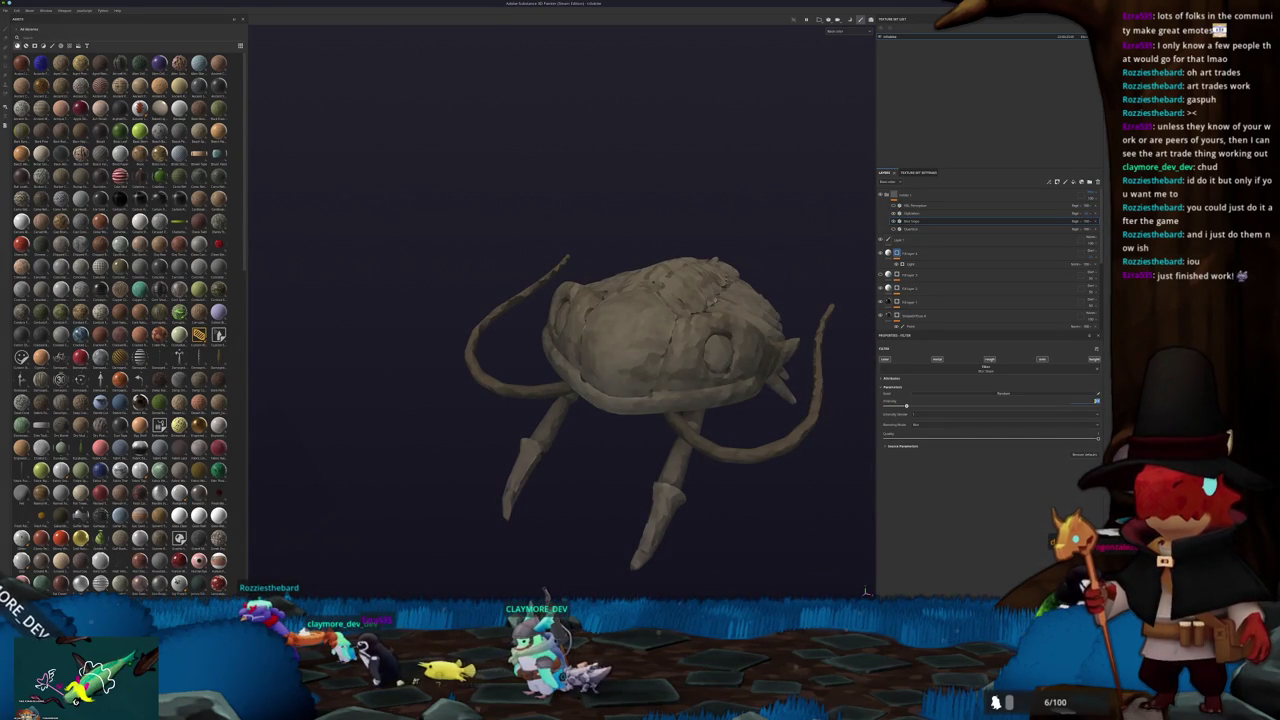
mouse_move(663, 300)
alt+mouse_down()
mouse_move(663, 260)
mouse_move(640, 245)
alt+mouse_up()
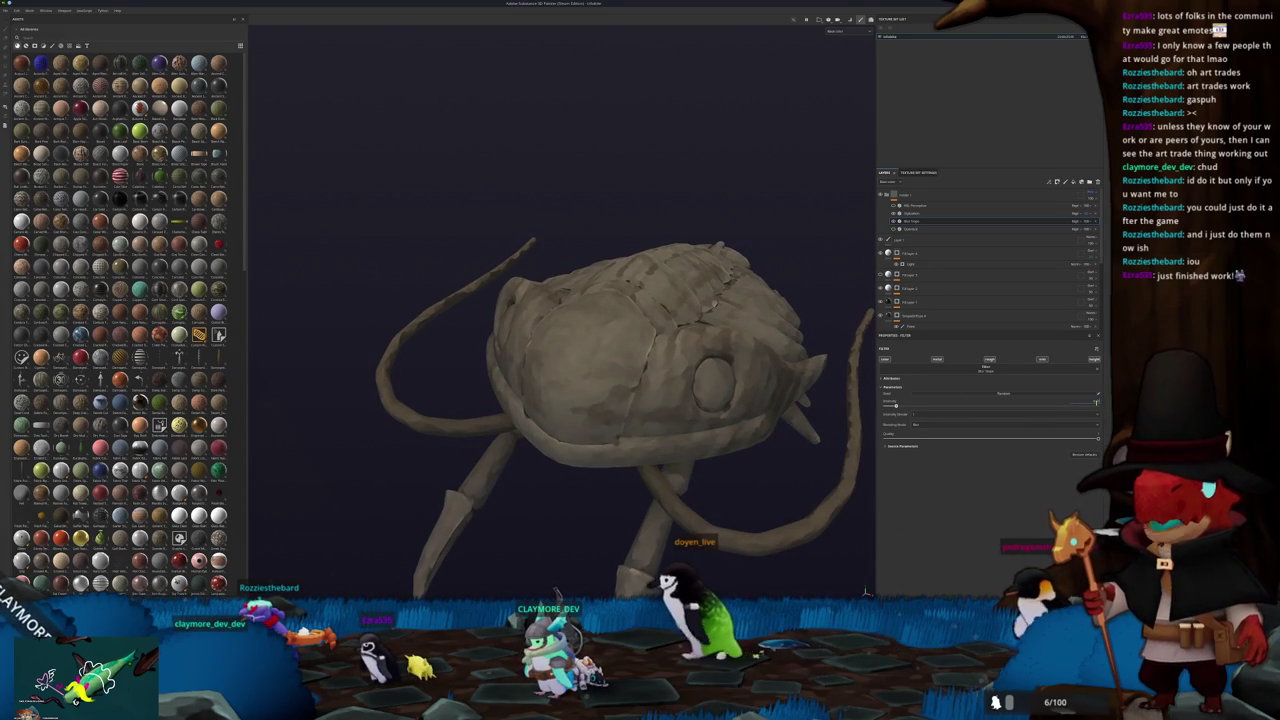
alt+drag(797, 377, 760, 380)
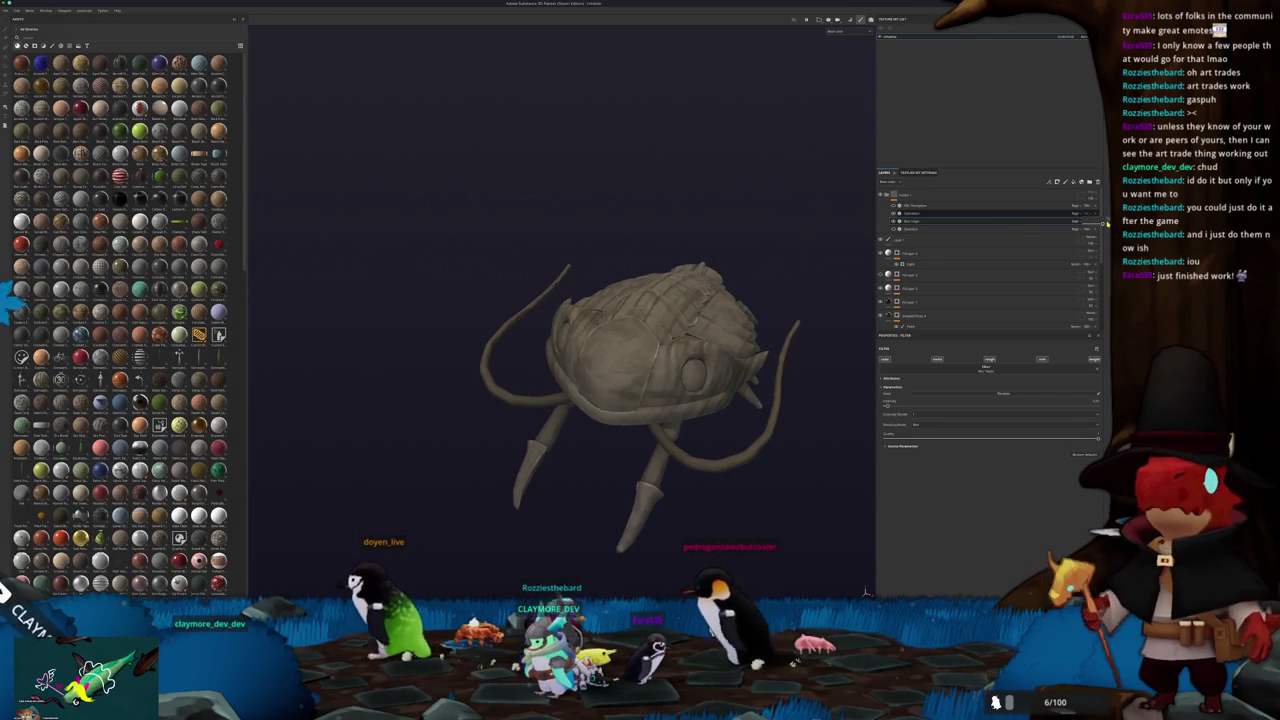
mouse_move(750, 410)
alt+mouse_down()
mouse_move(740, 337)
mouse_move(671, 338)
mouse_move(700, 340)
alt+mouse_up()
scroll(757, 306, down, 5)
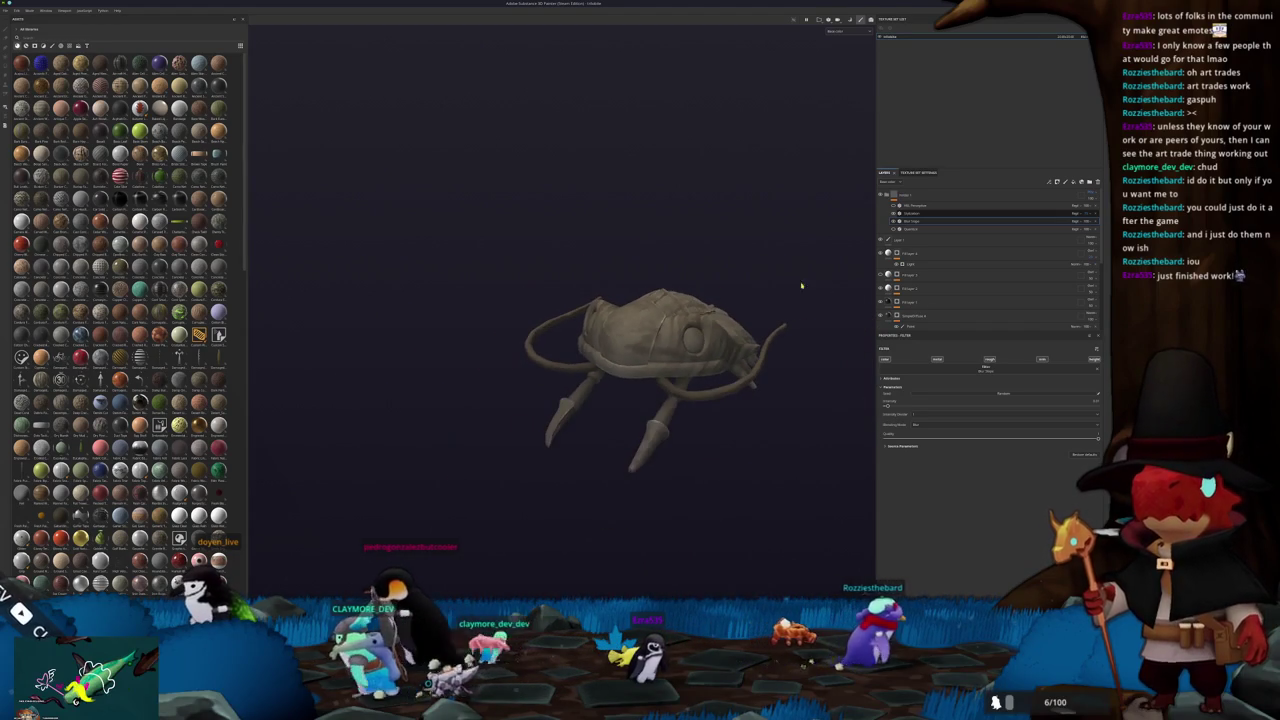
click(1072, 183)
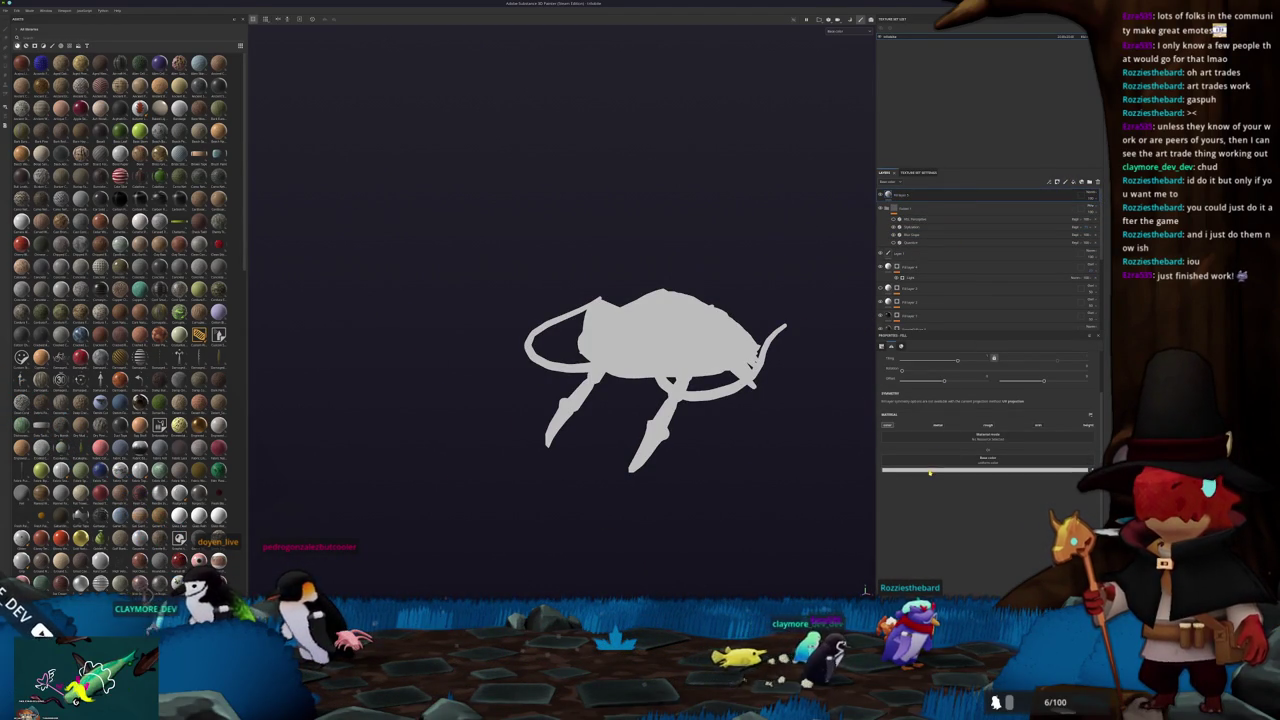
Set the fill's base colour to black and hide it from the model with a black mask
click(927, 470)
click(940, 525)
right_click(921, 204)
click(945, 352)
Use Polygon Fill on the mask so only the eye polygons show black
right_click(897, 196)
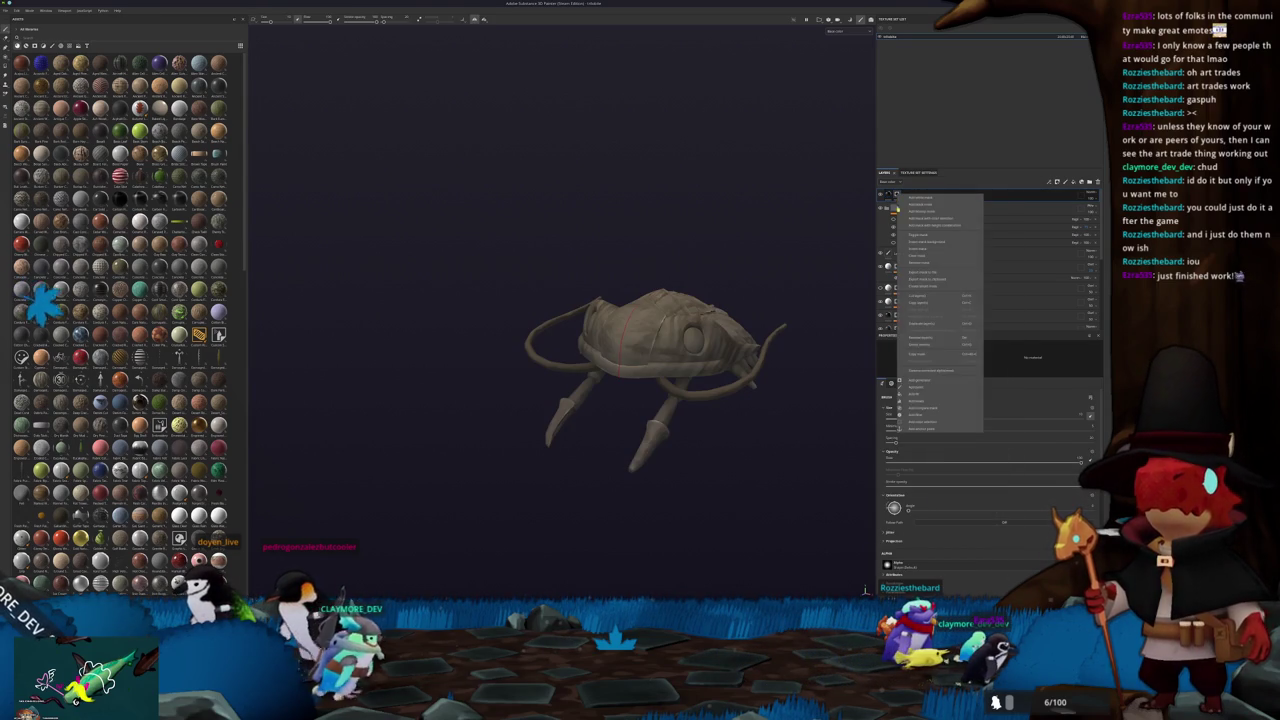
click(907, 388)
scroll(603, 209, up, 2)
scroll(603, 209, up, 2)
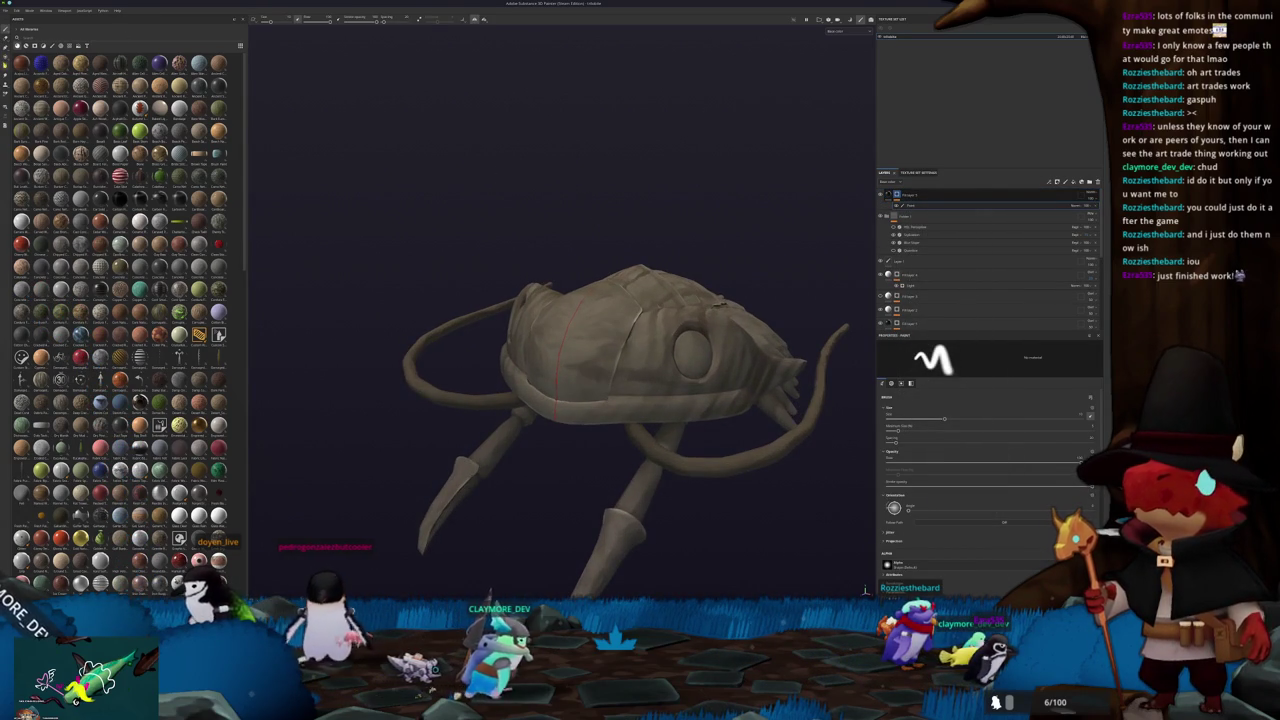
click(275, 20)
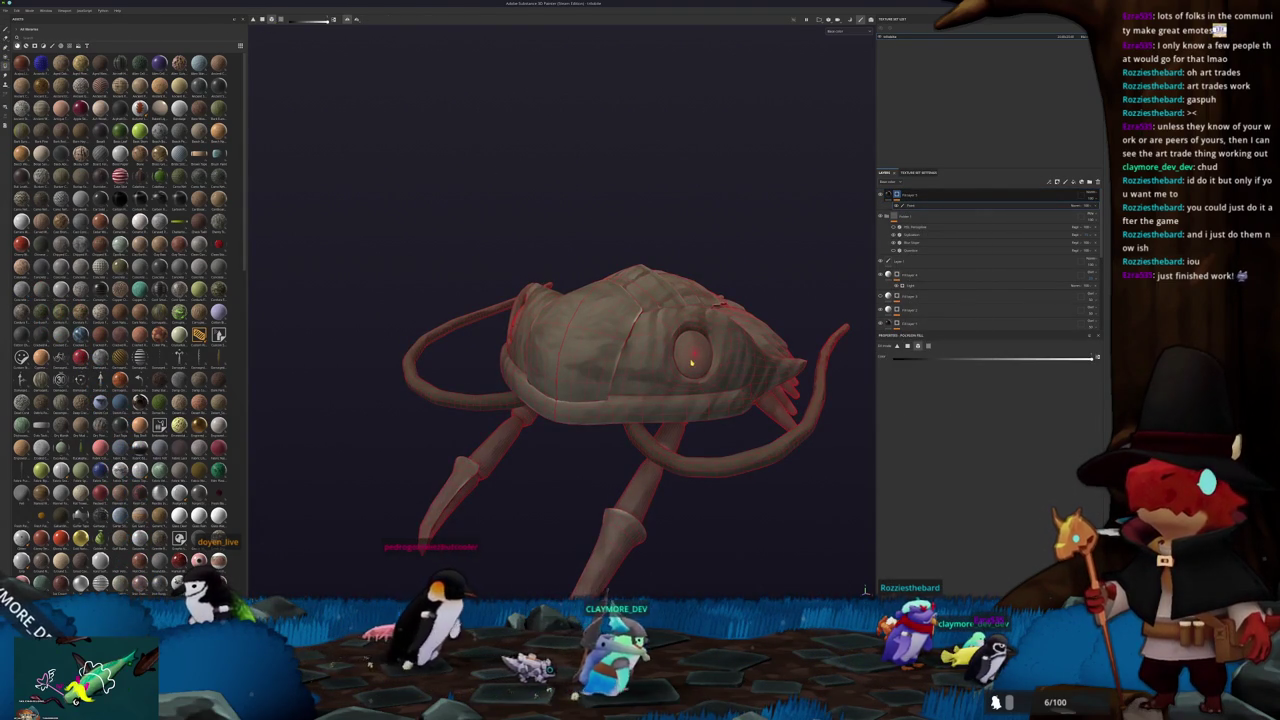
click(691, 363)
click(920, 274)
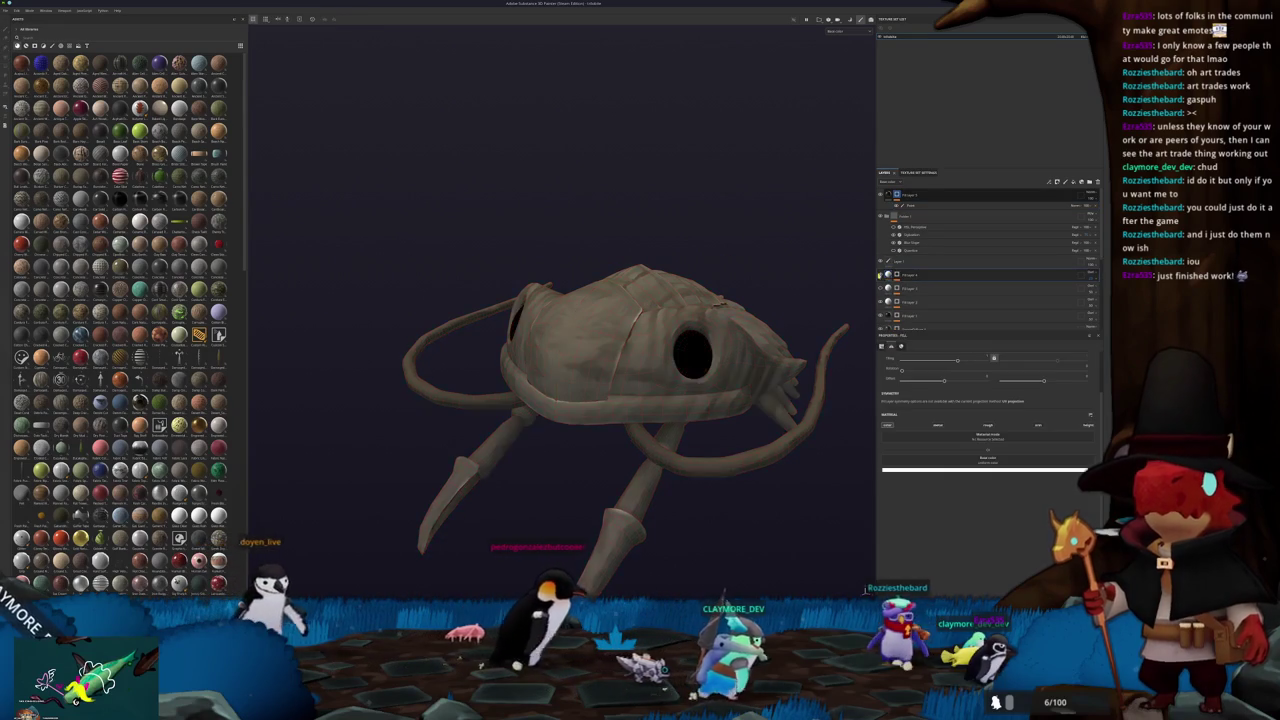
scroll(851, 177, down, 3)
alt+drag(851, 177, 866, 240)
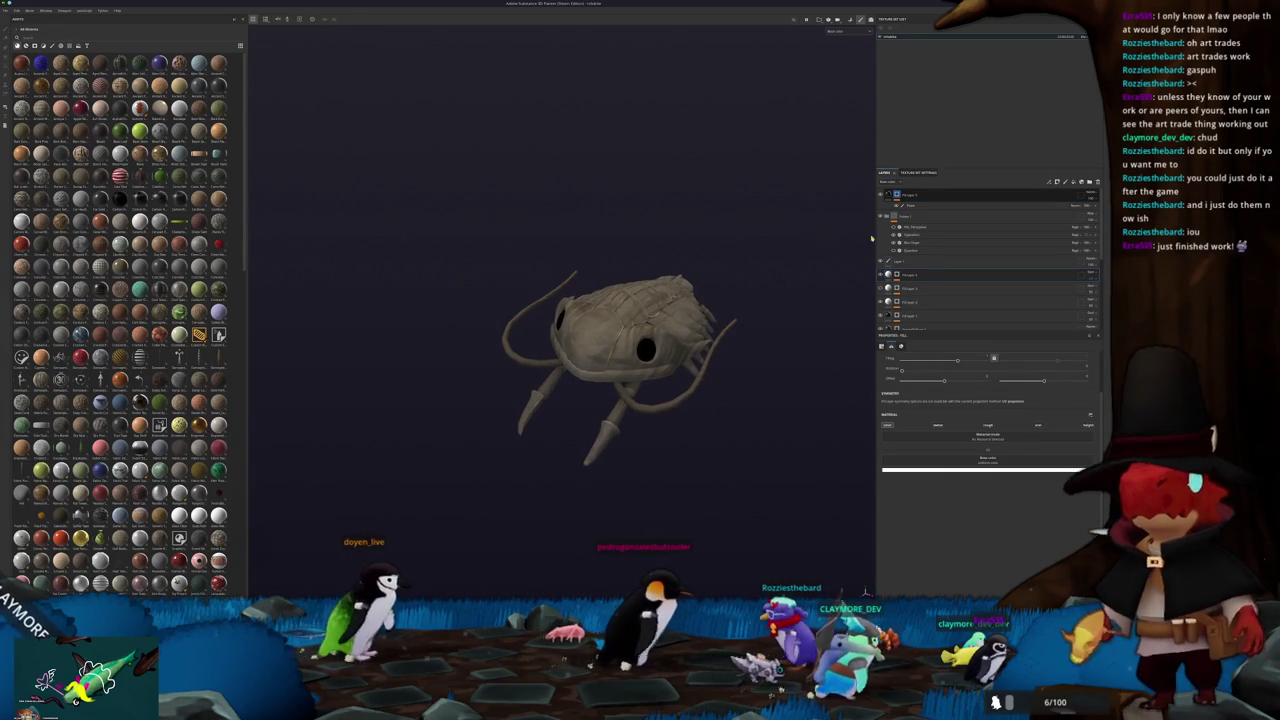
click(915, 227)
Raise the HSL filter's saturation and lightness slightly, discarding a trial purple hue shift
scroll(788, 354, up, 2)
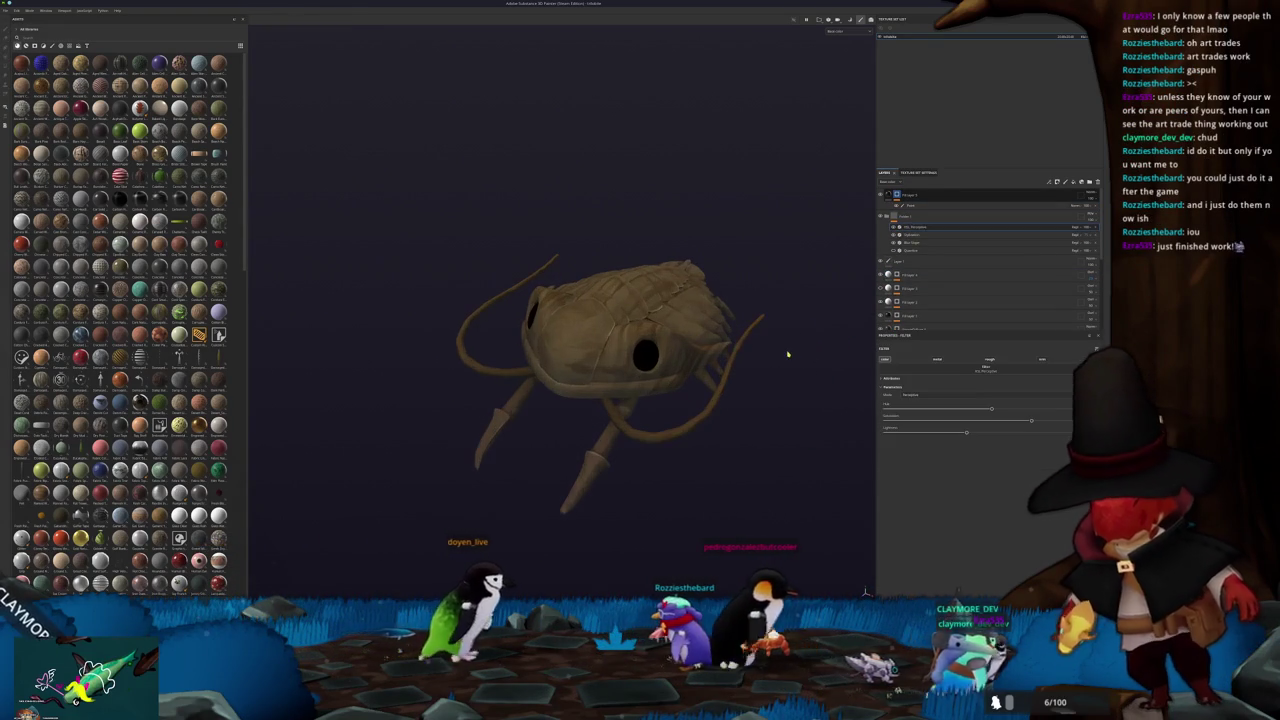
drag(991, 409, 1067, 407)
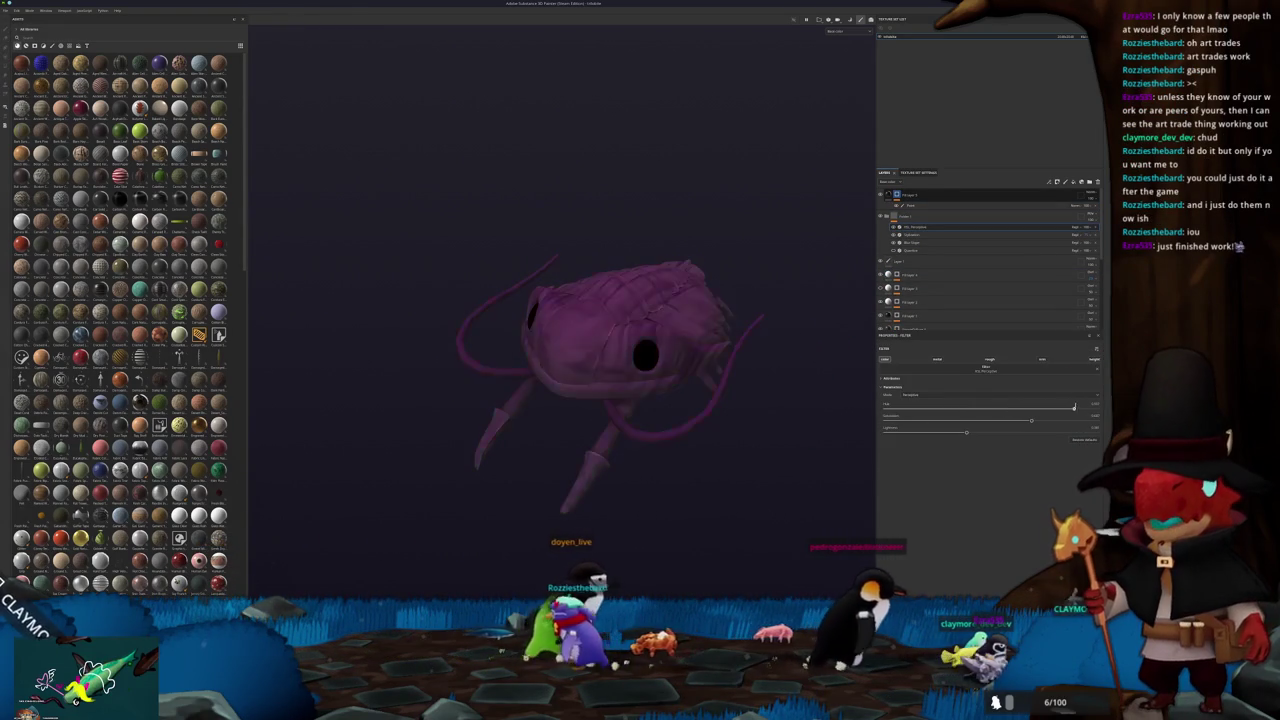
key(ctrl+z)
key(ctrl+y)
key(ctrl+z)
drag(1033, 420, 1056, 420)
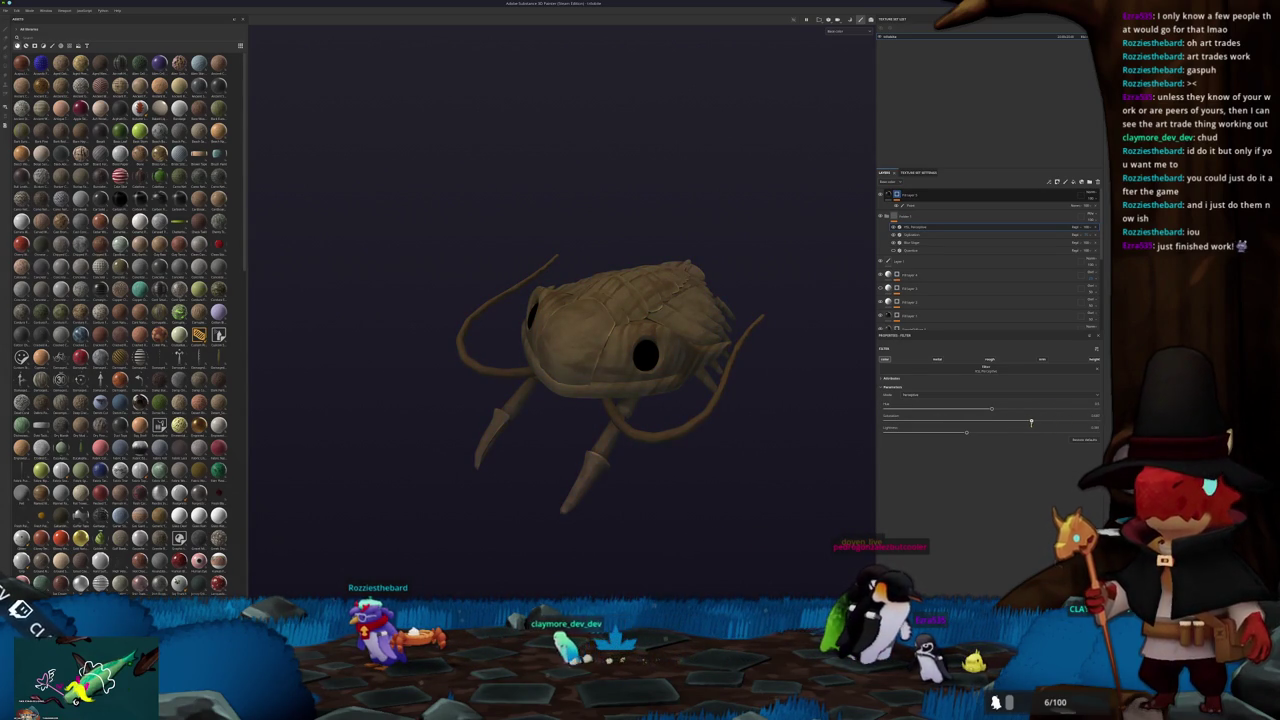
drag(967, 431, 970, 432)
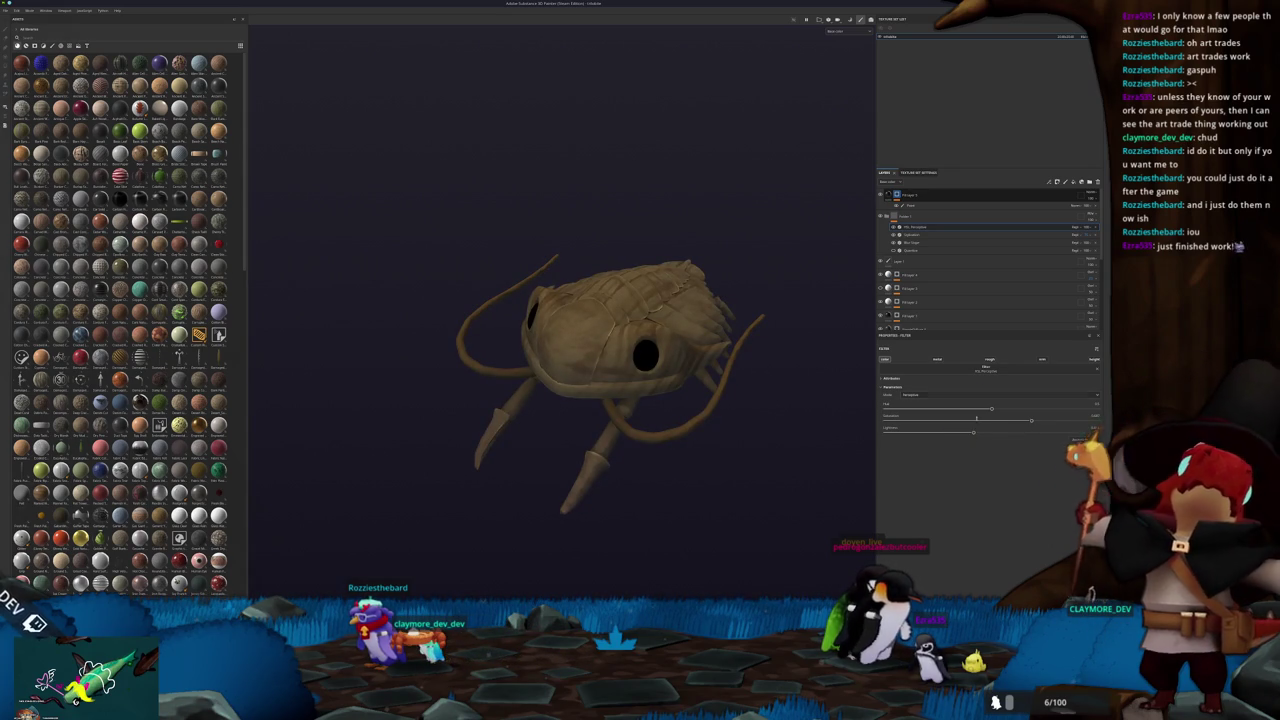
Orbit to a side view of the trilobite and add another fill layer
mouse_move(640, 340)
alt+mouse_down()
mouse_move(460, 346)
mouse_move(870, 392)
alt+mouse_up()
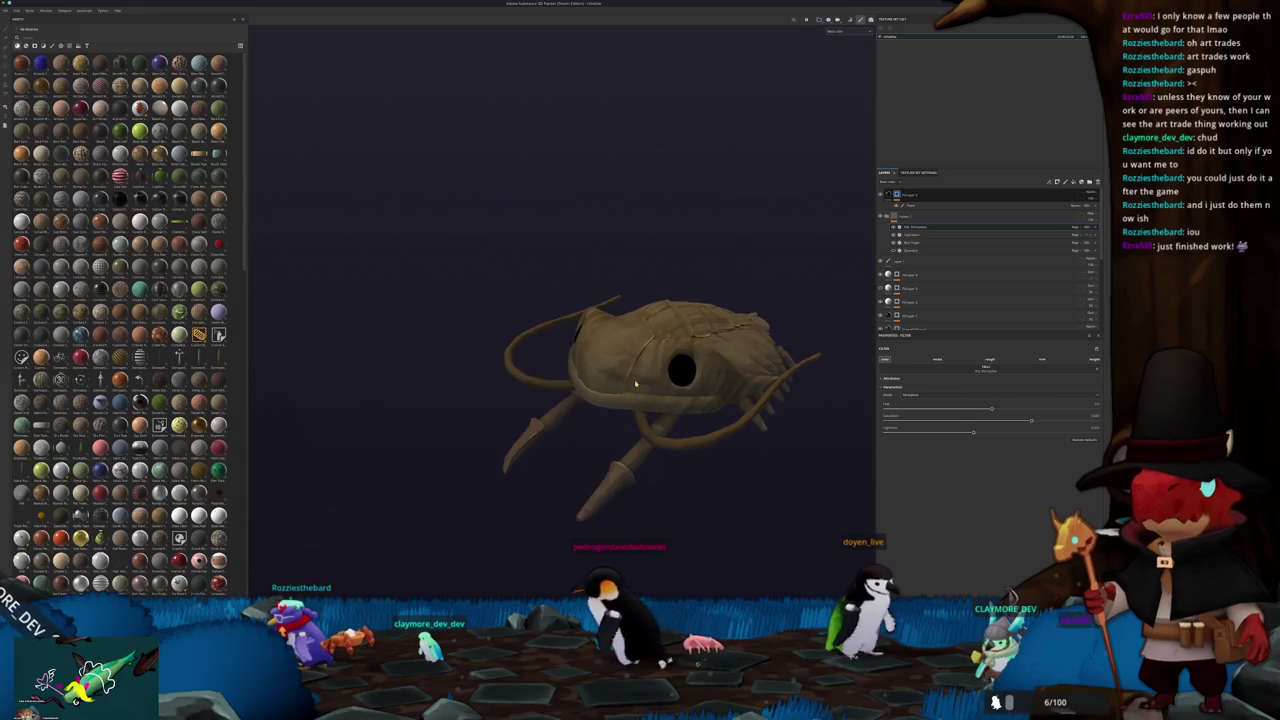
scroll(948, 285, up, 3)
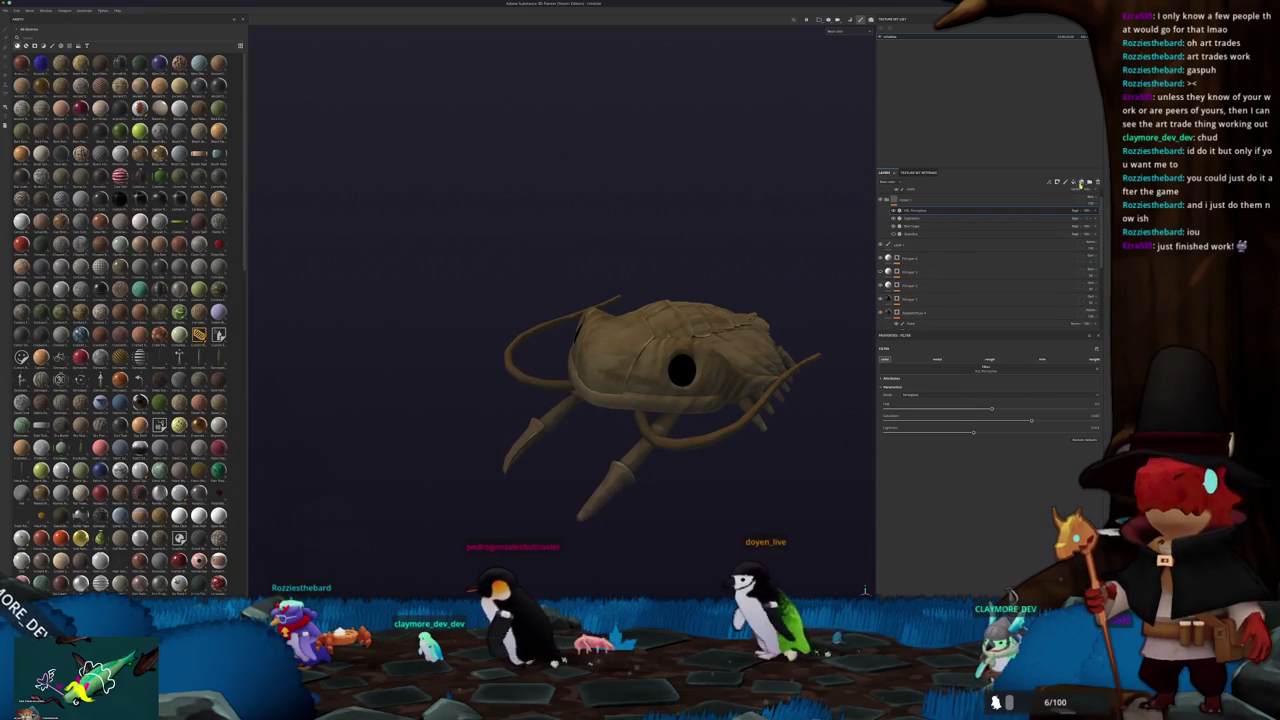
click(1073, 183)
Move the new fill layer down the stack, set its blend mode, and give it a wear generator mask
mouse_move(905, 200)
mouse_down()
mouse_move(925, 275)
mouse_move(925, 262)
mouse_up()
click(1085, 258)
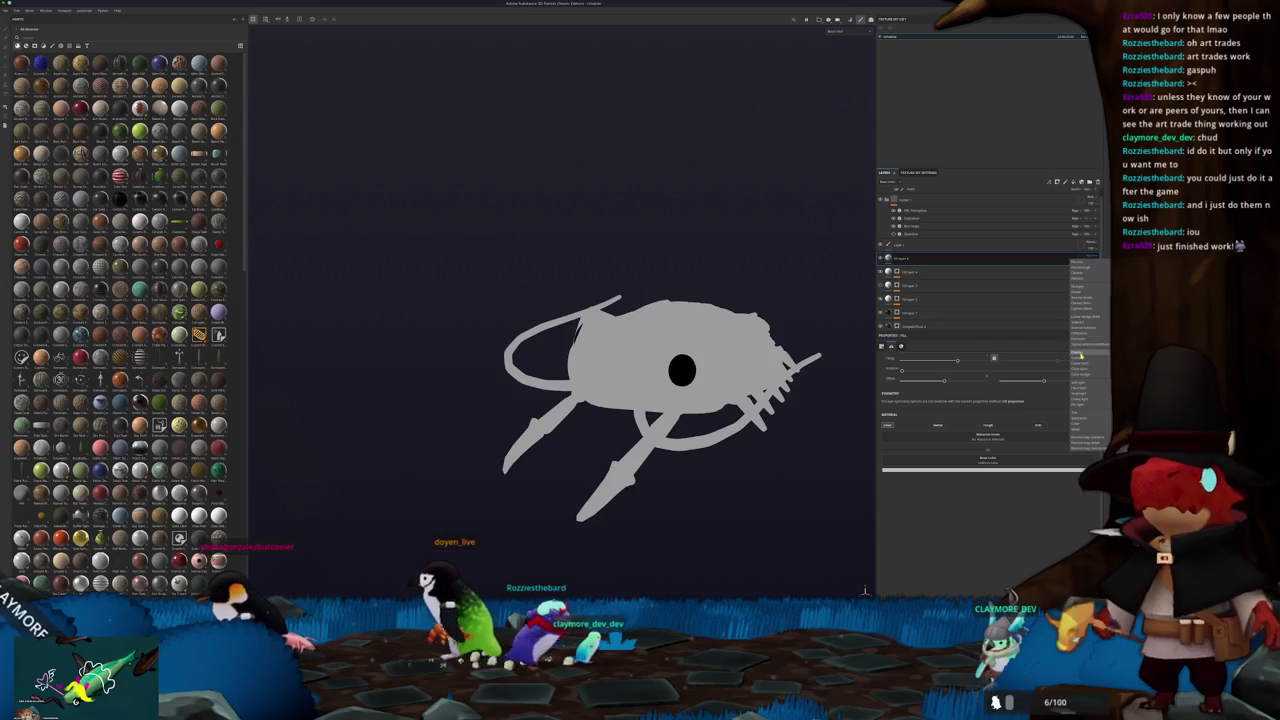
click(1080, 358)
right_click(916, 262)
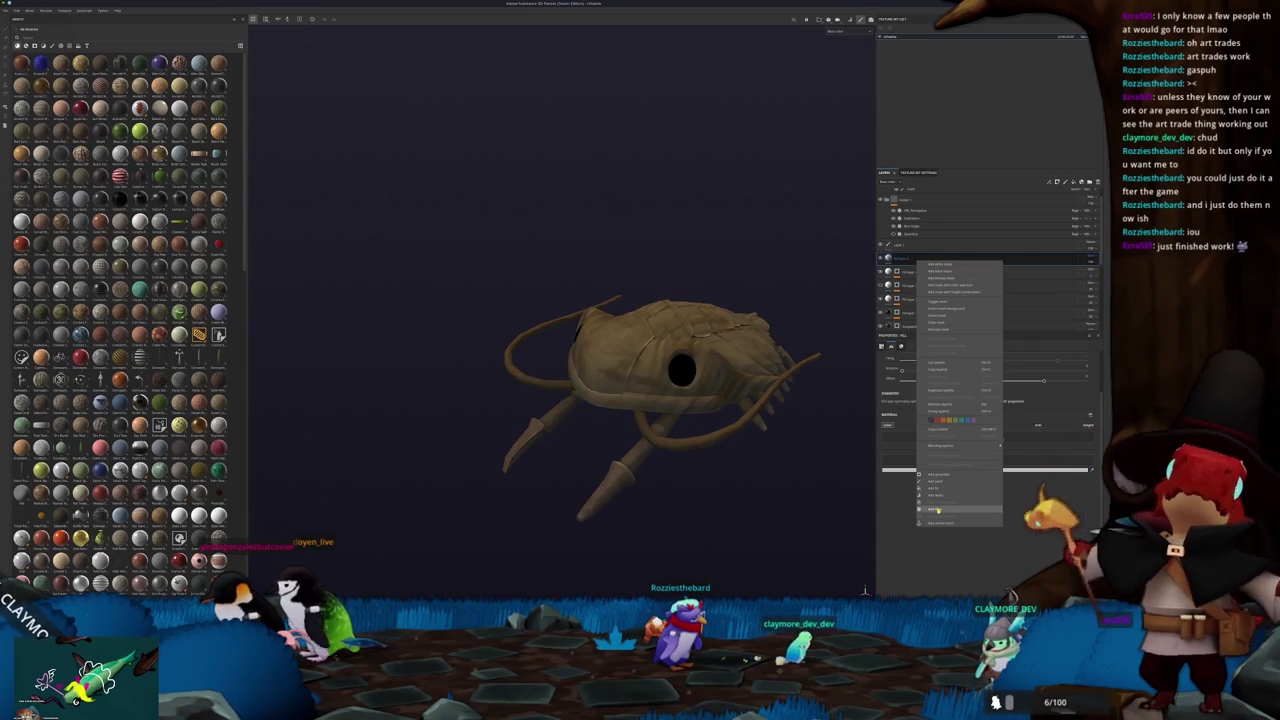
click(935, 475)
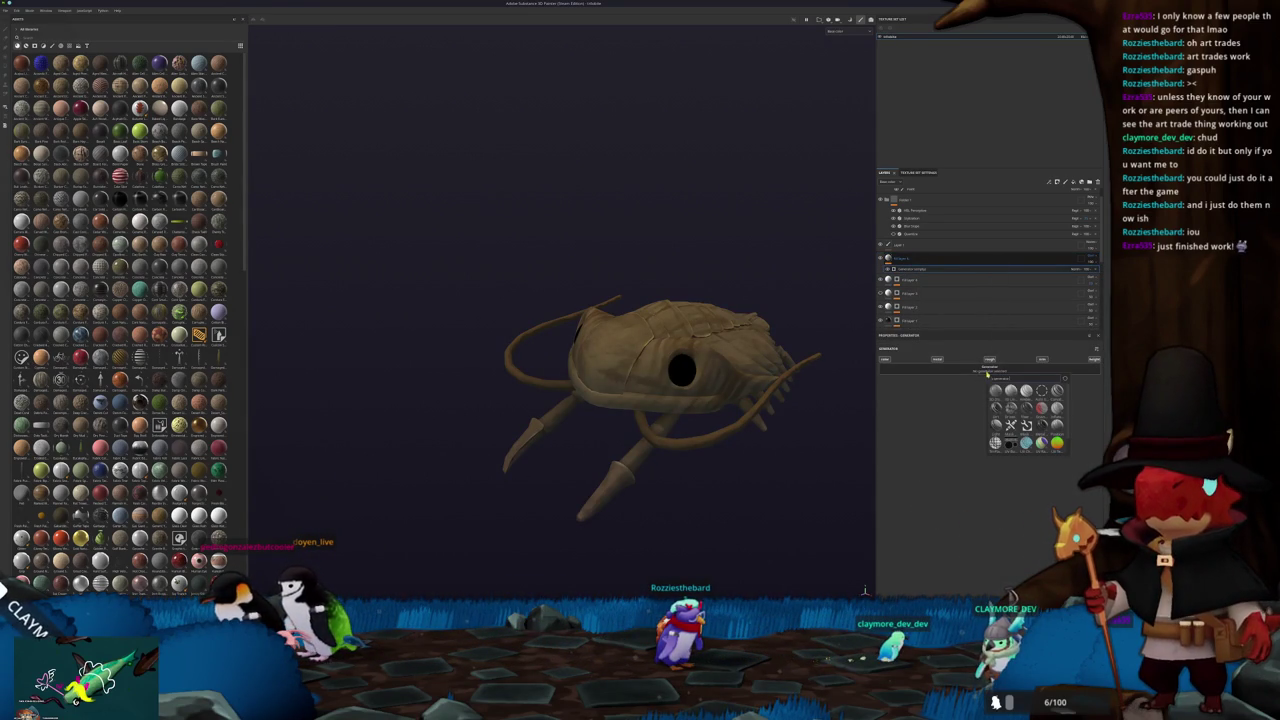
click(1011, 392)
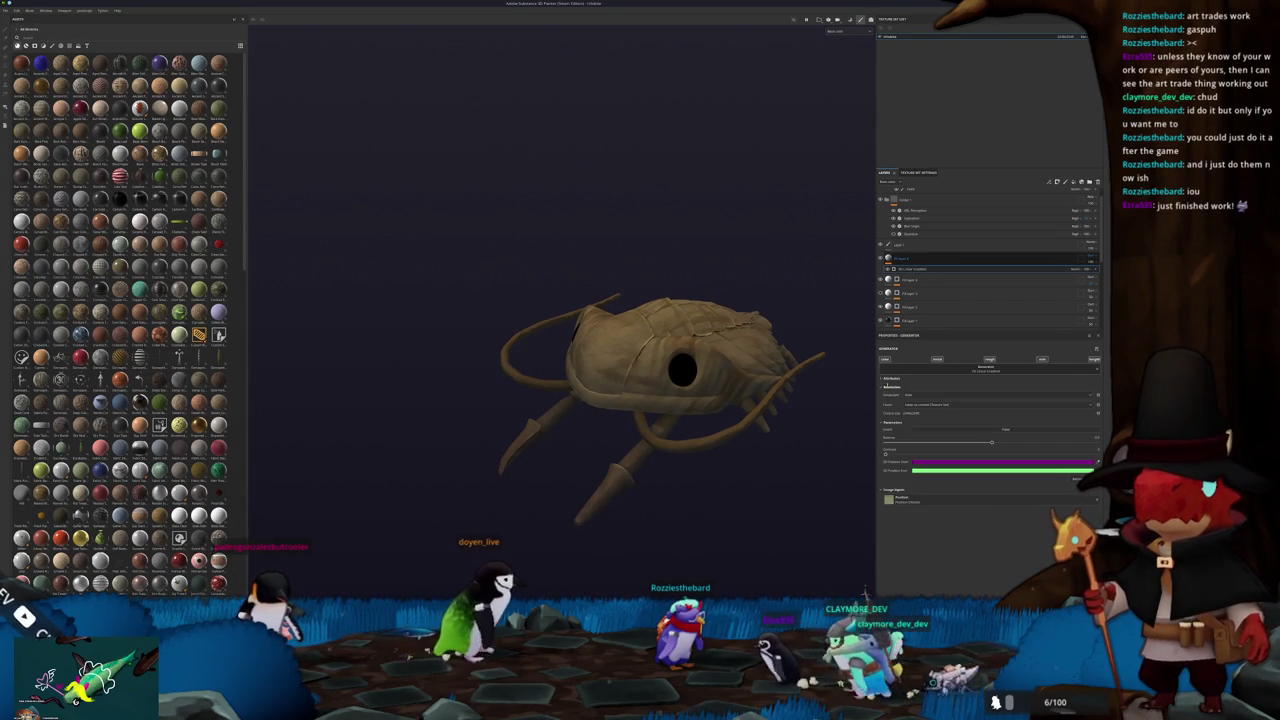
click(887, 378)
right_click(898, 258)
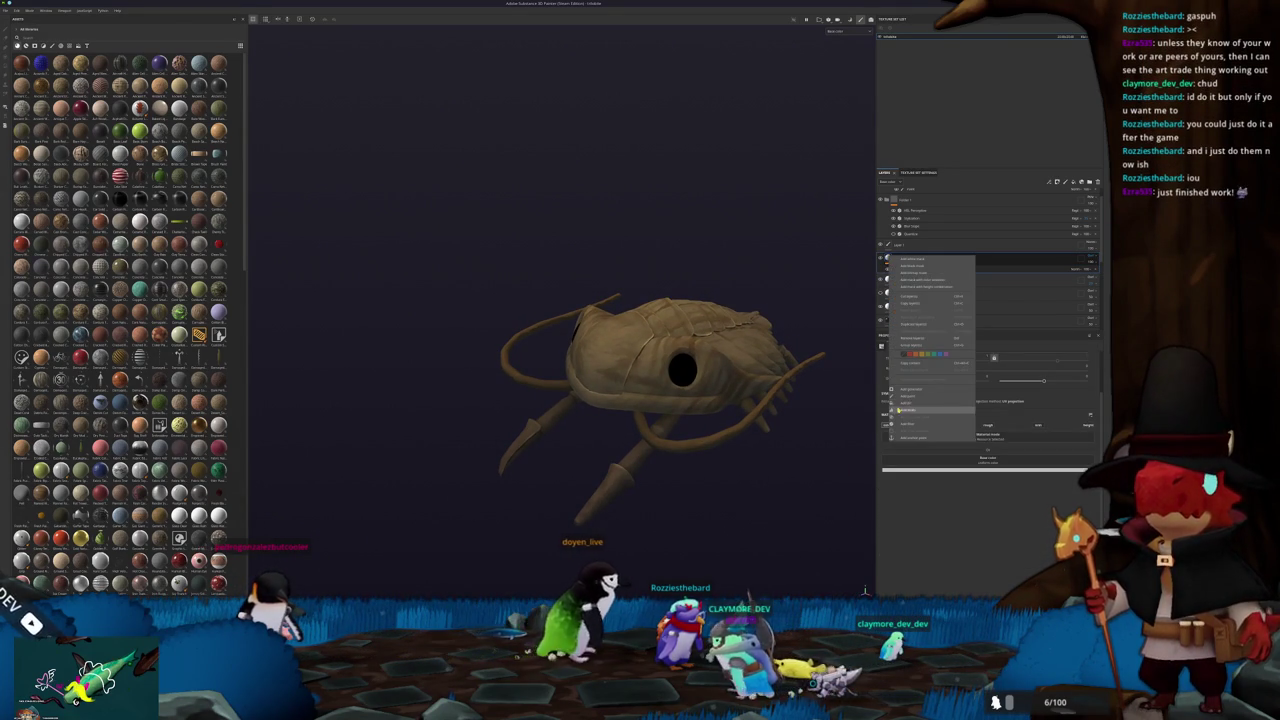
Add another generator slot to the fill layer, leave it empty, and orbit to a frontal view
click(909, 445)
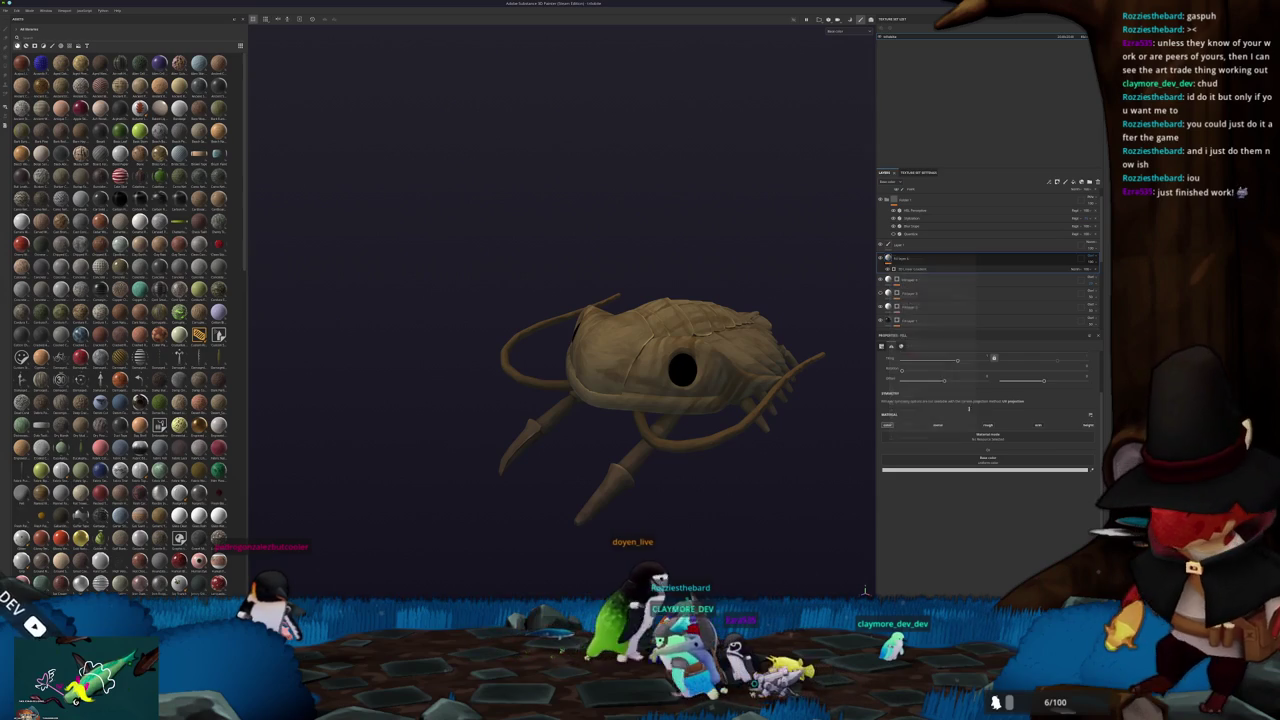
right_click(898, 259)
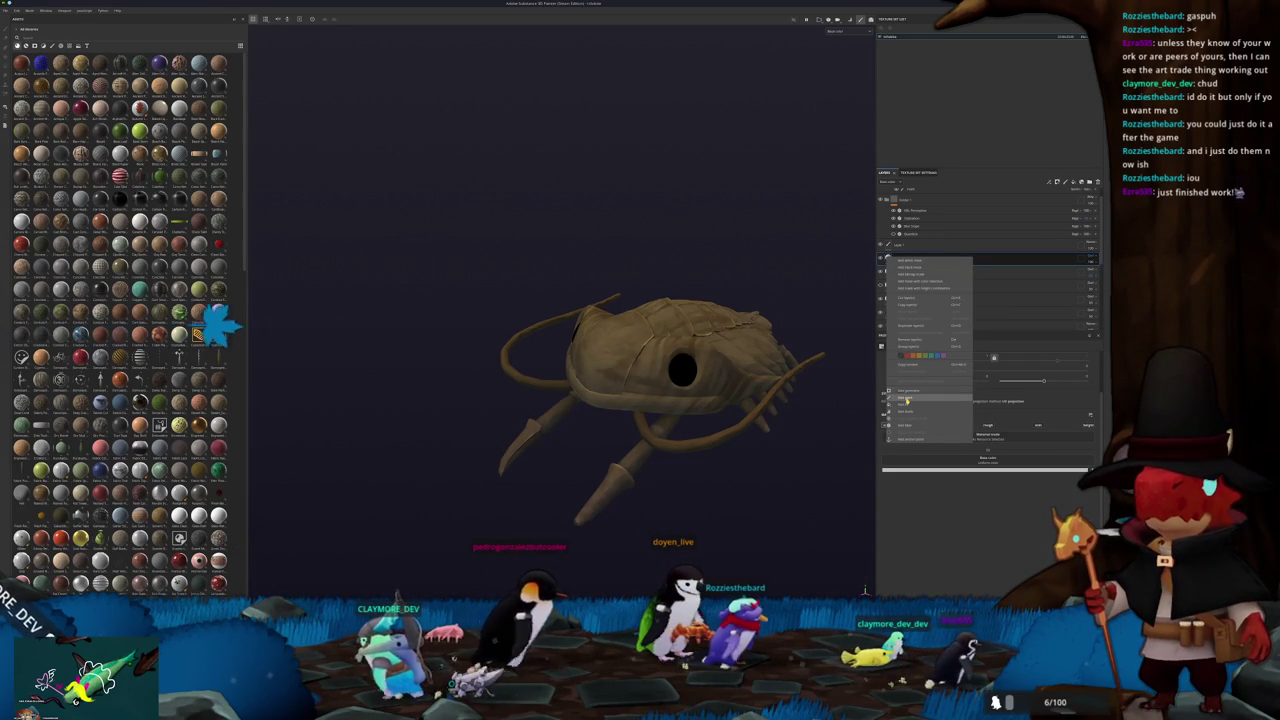
click(906, 398)
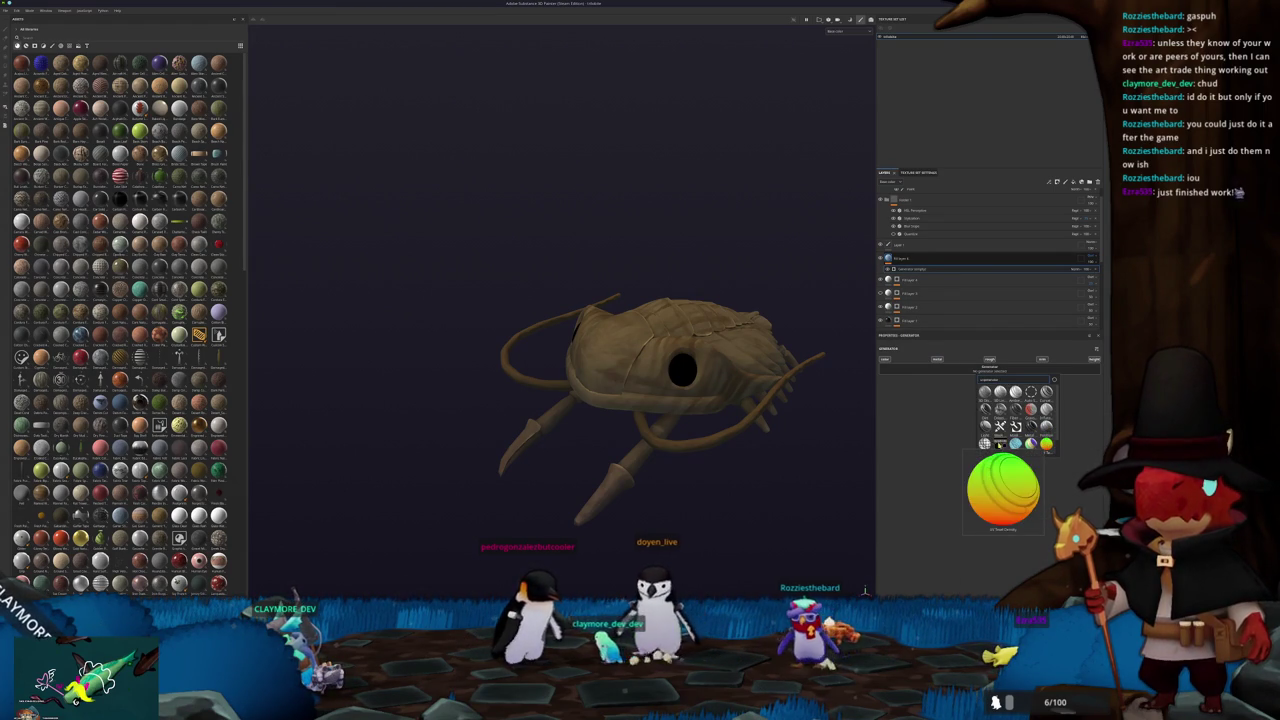
scroll(1015, 420, down, 1)
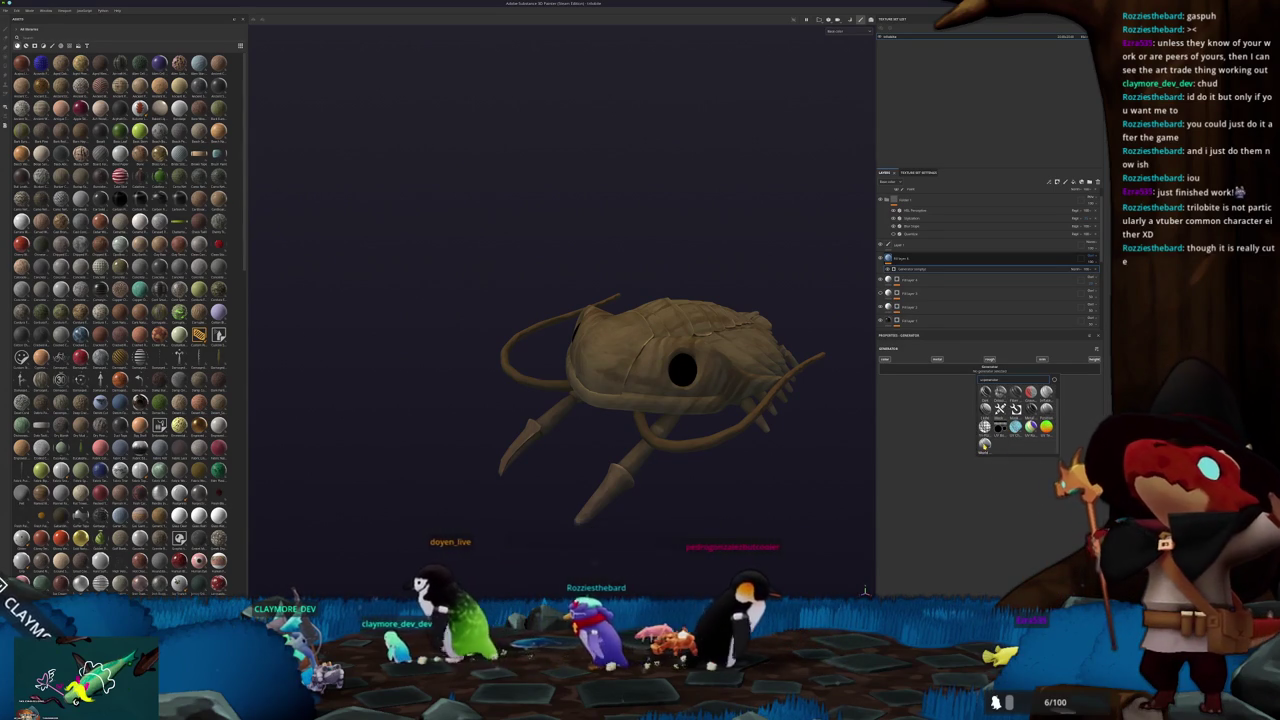
click(789, 464)
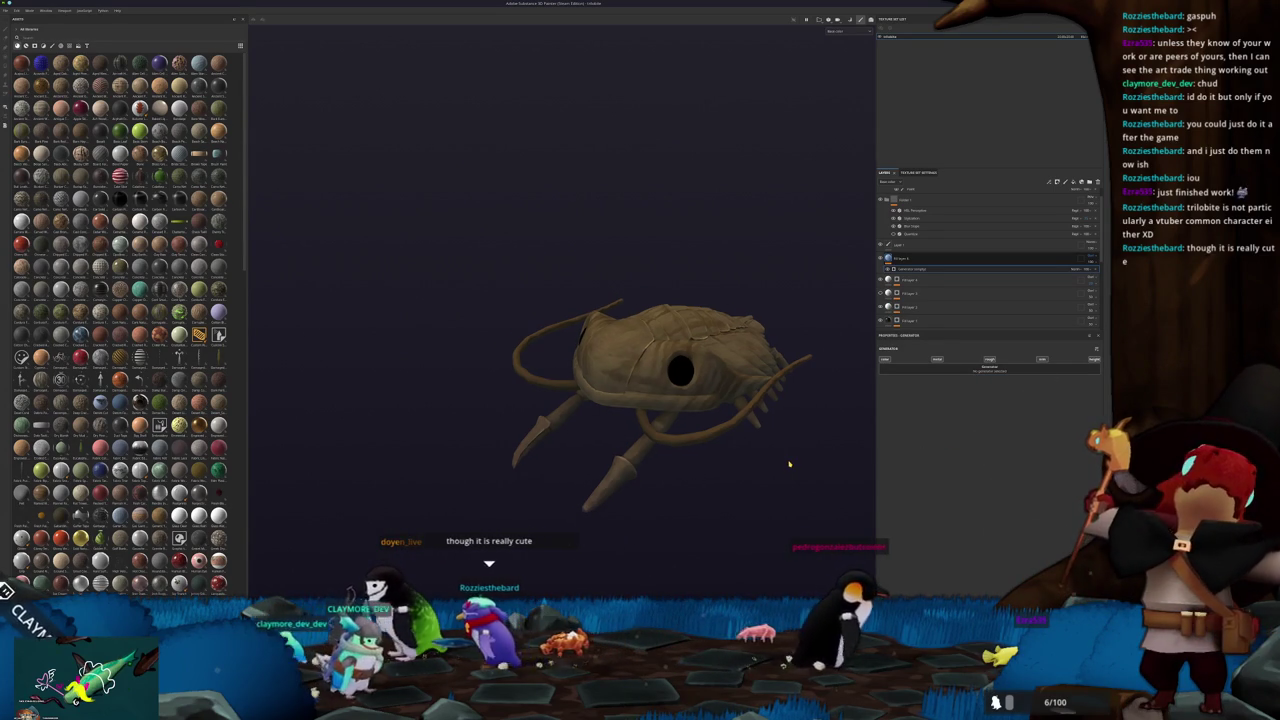
mouse_move(789, 464)
alt+mouse_down()
mouse_move(827, 481)
mouse_move(823, 337)
mouse_move(797, 414)
mouse_move(816, 432)
mouse_move(803, 426)
mouse_move(1058, 266)
alt+mouse_up()
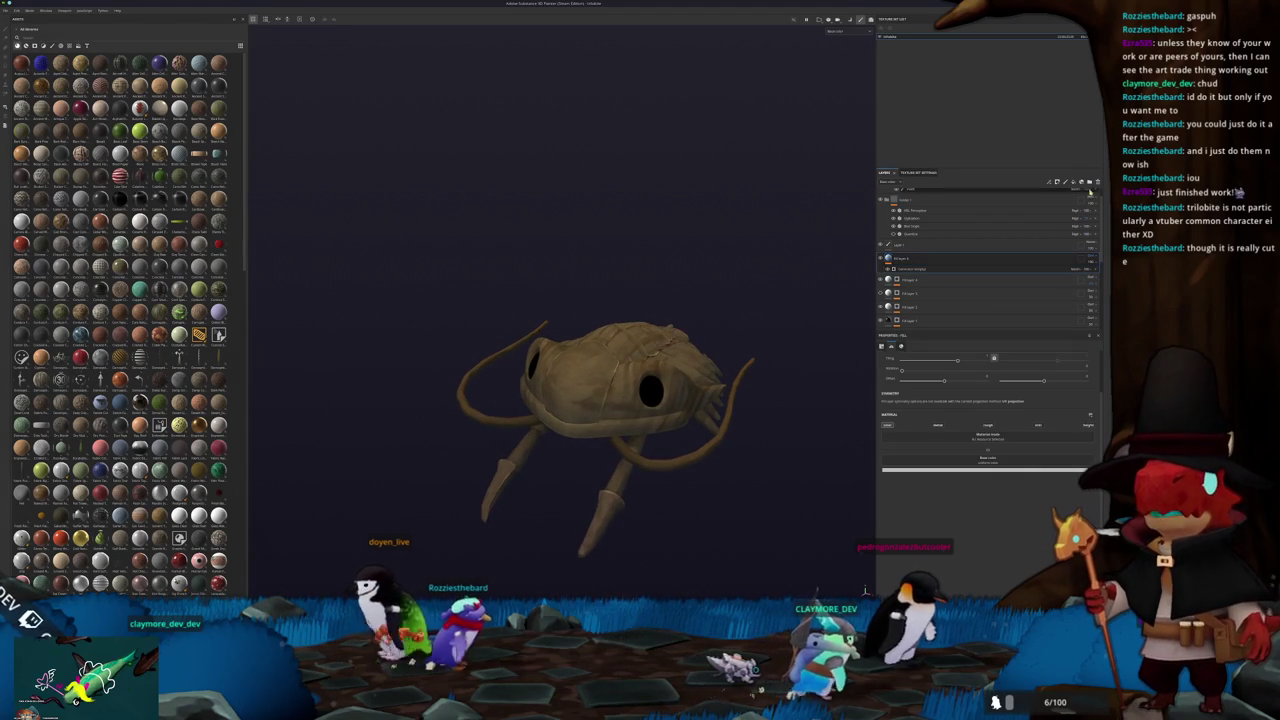
Change the fill layer's base colour to blue after trying red, then select its mask
click(951, 259)
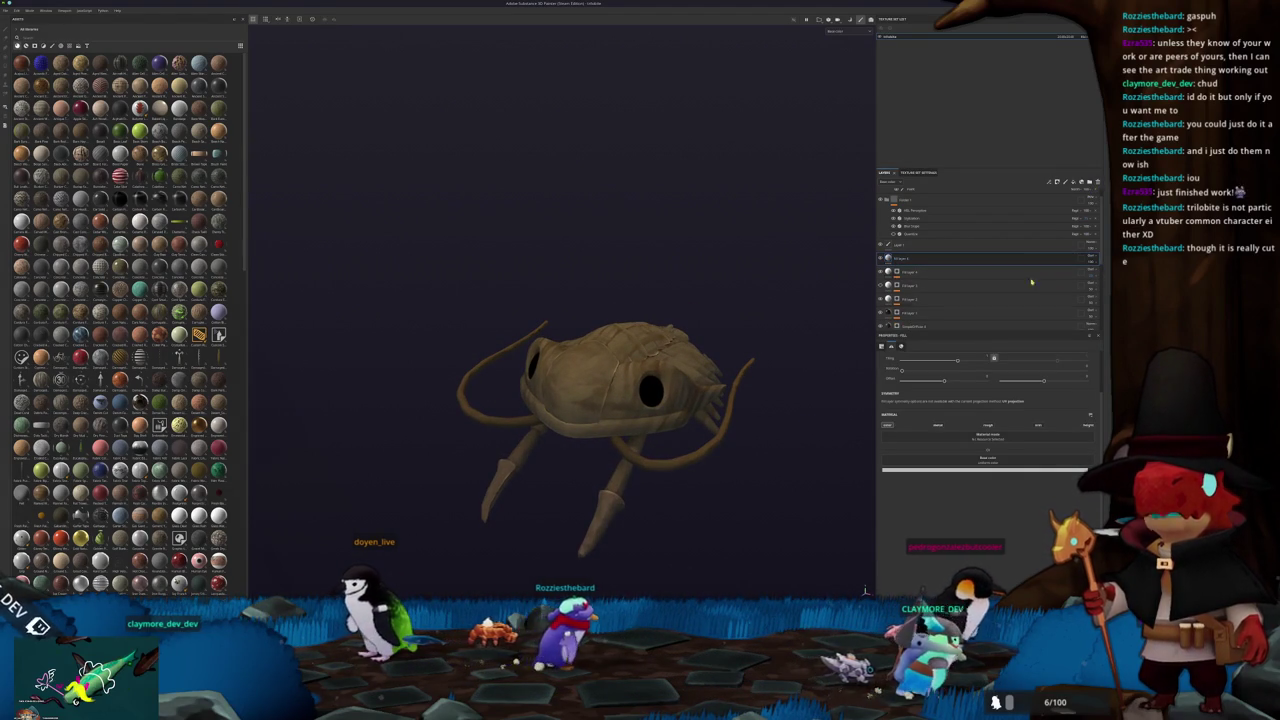
click(1005, 468)
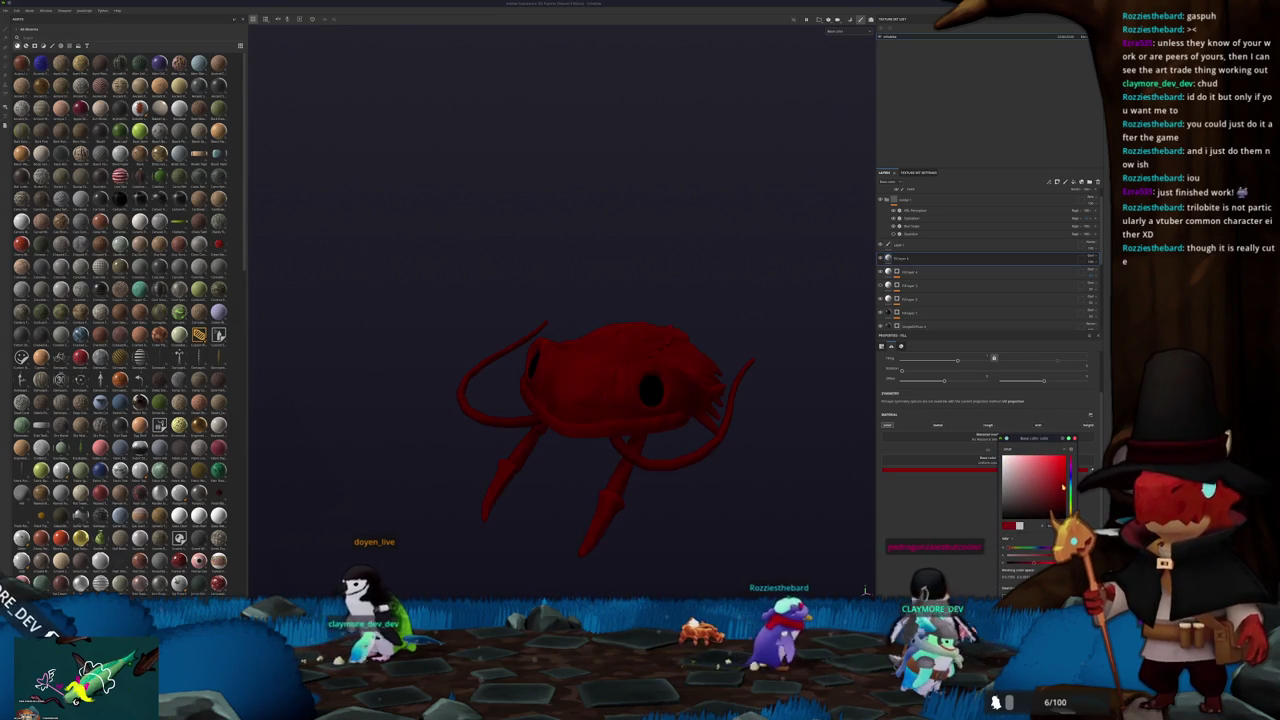
mouse_move(1057, 490)
mouse_down()
mouse_move(1040, 522)
mouse_move(1077, 433)
mouse_move(1051, 487)
mouse_up()
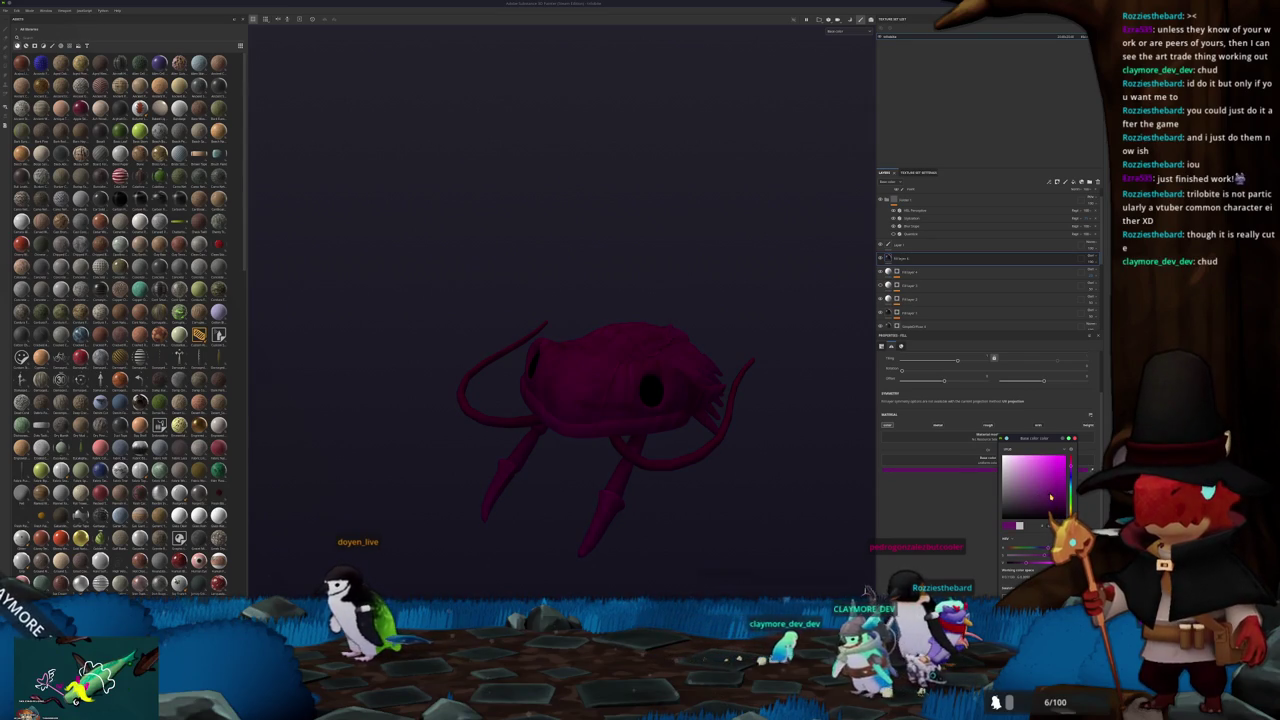
drag(1070, 482, 1070, 470)
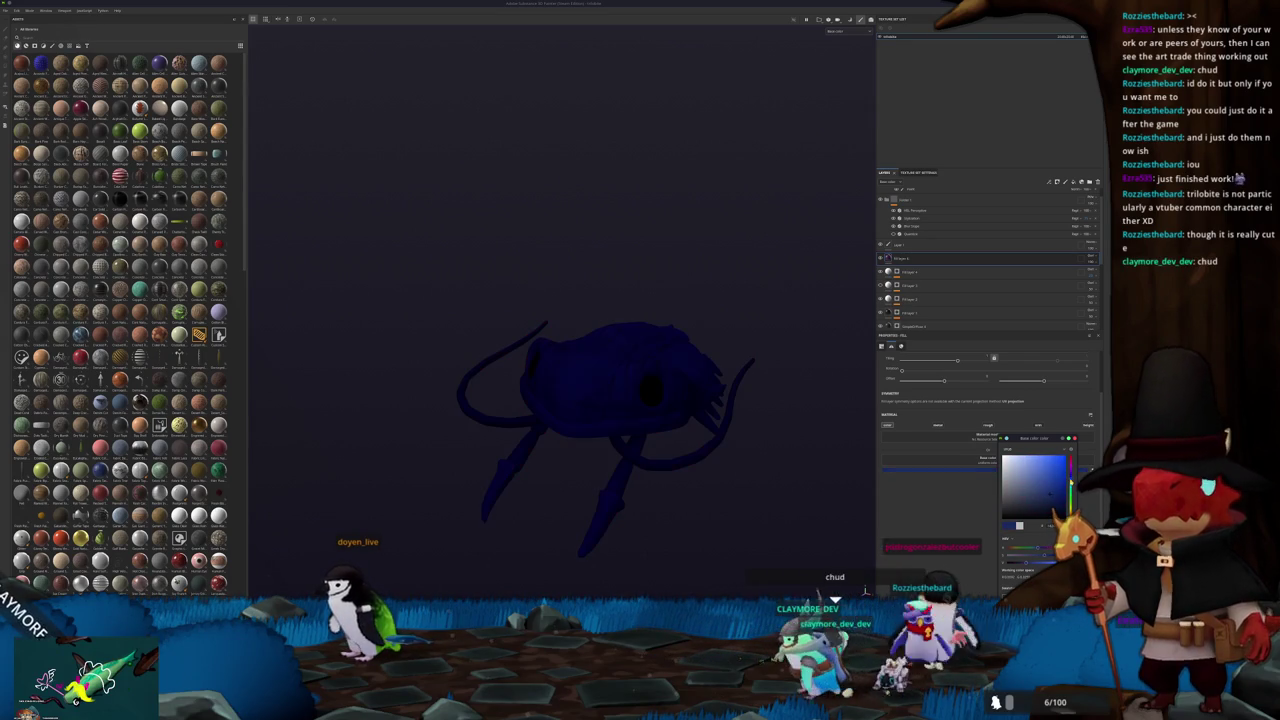
click(906, 259)
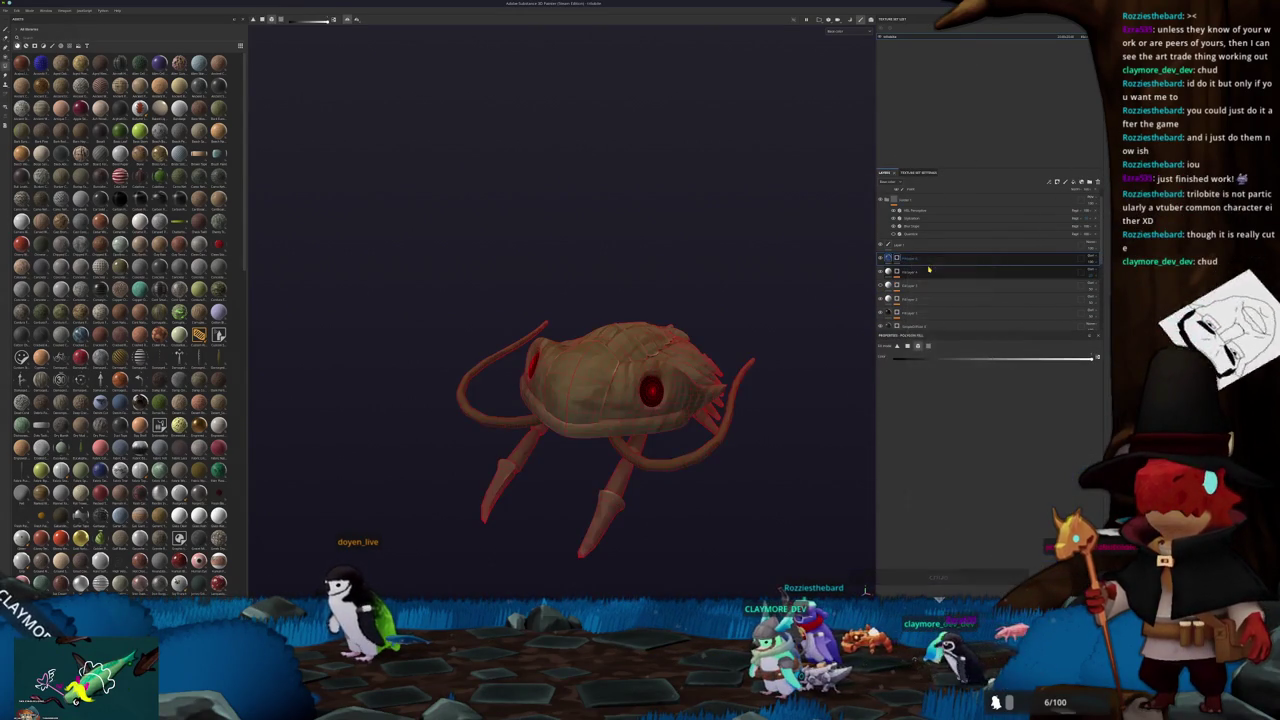
Add a gradient generator to the layer's mask, swapping in a different generator from the list
right_click(898, 260)
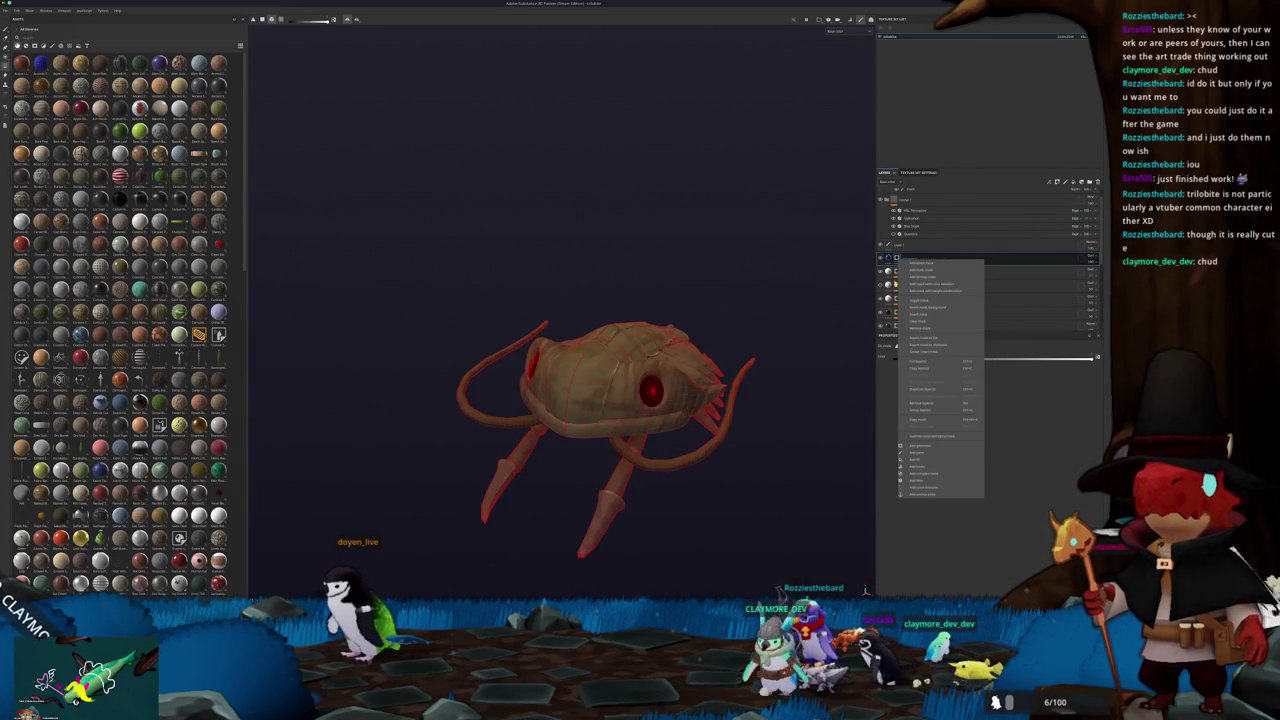
click(916, 444)
click(984, 362)
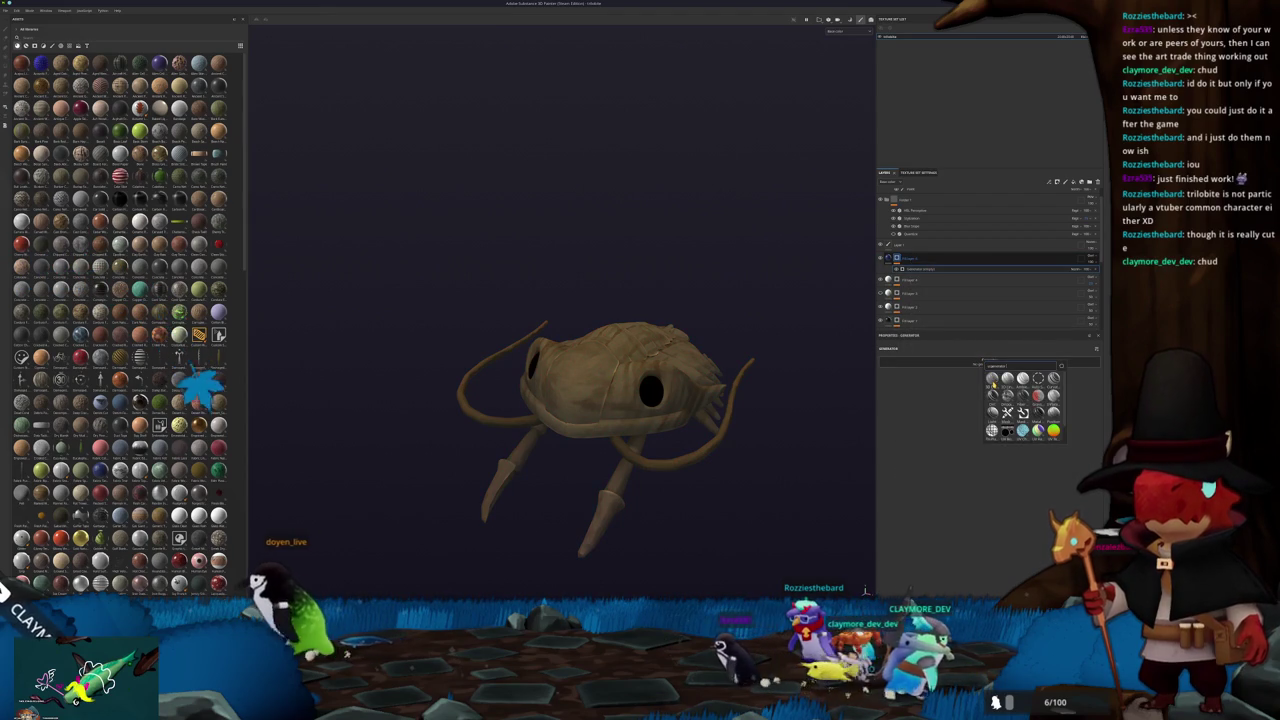
click(993, 386)
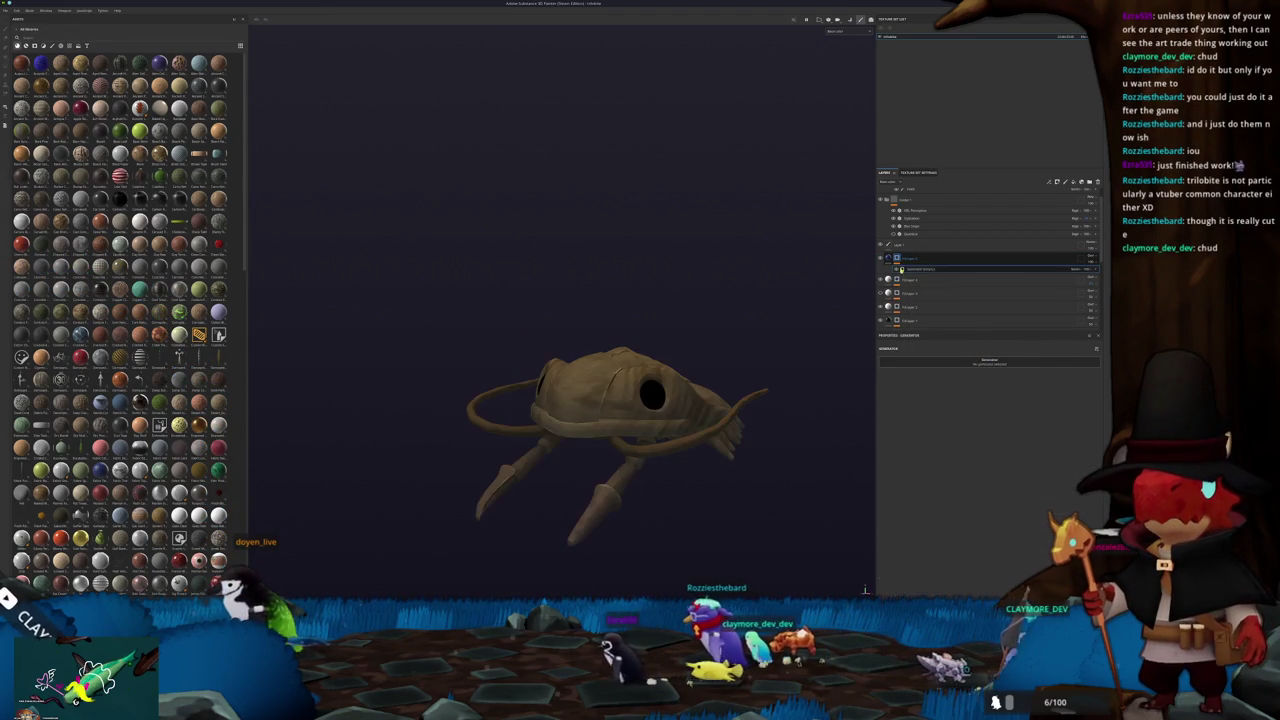
click(989, 361)
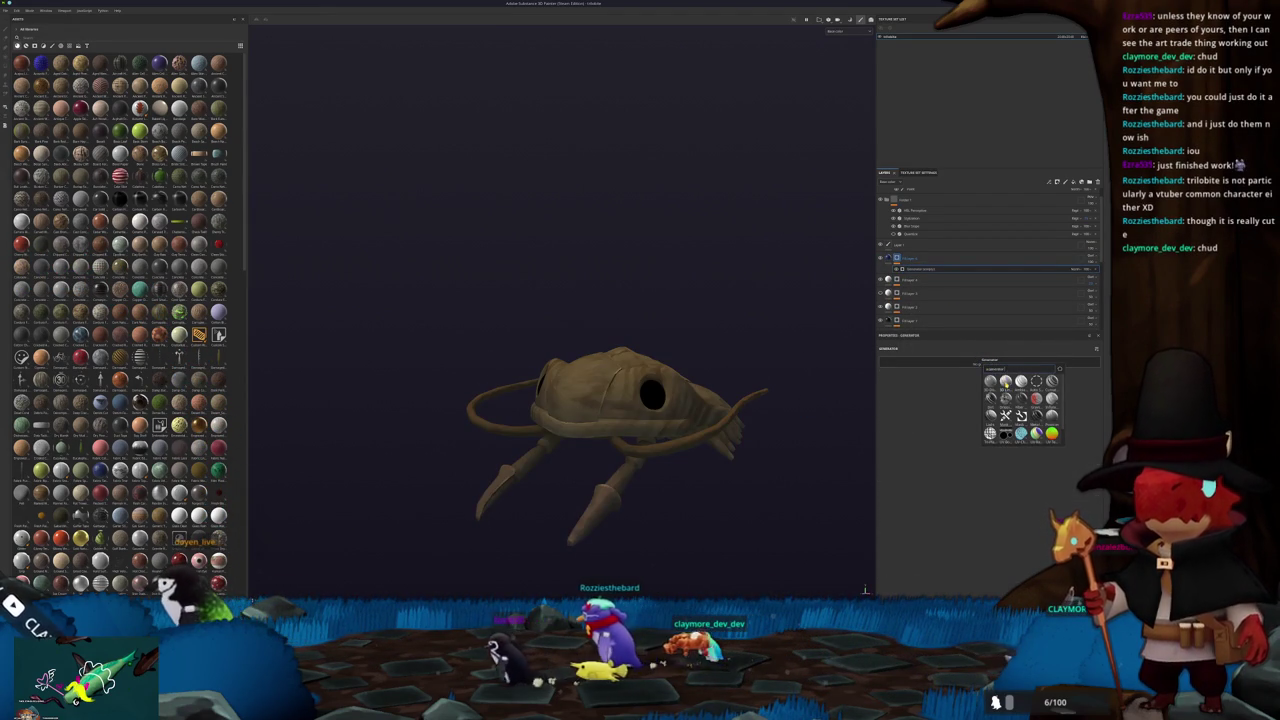
click(1005, 381)
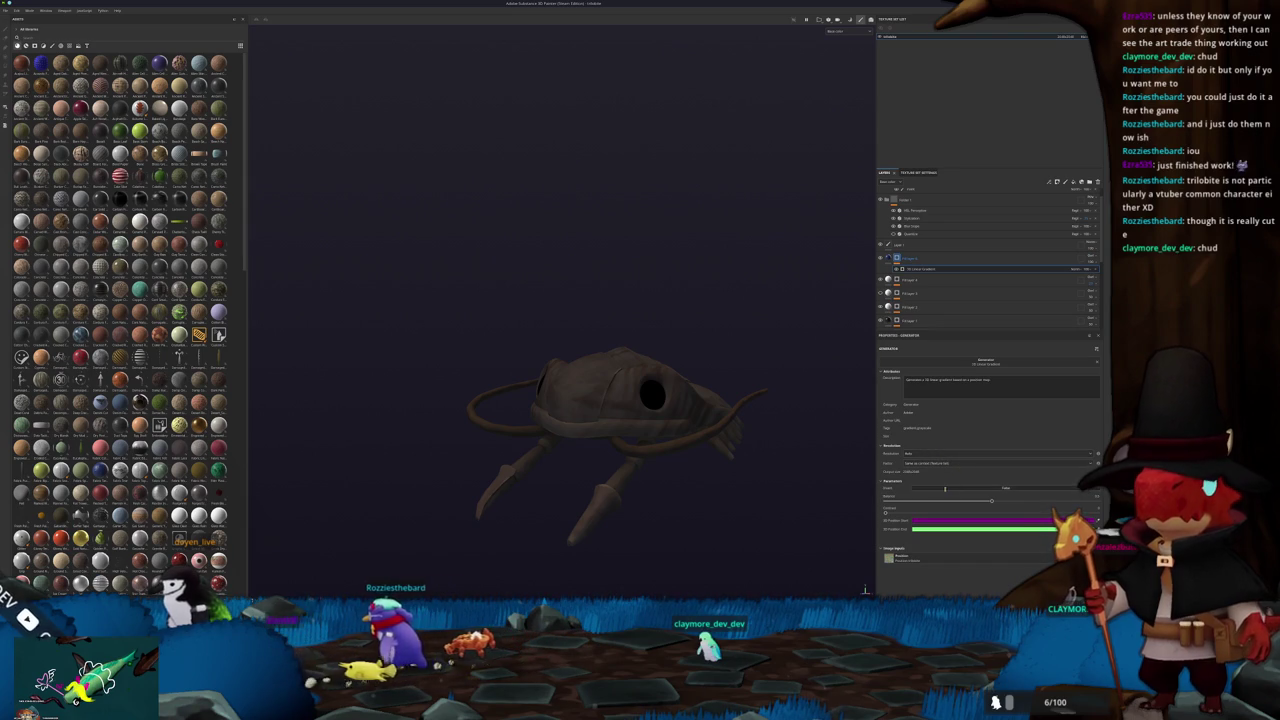
Raise the gradient generator's strength, then nudge it slightly lower
alt+drag(771, 486, 786, 494)
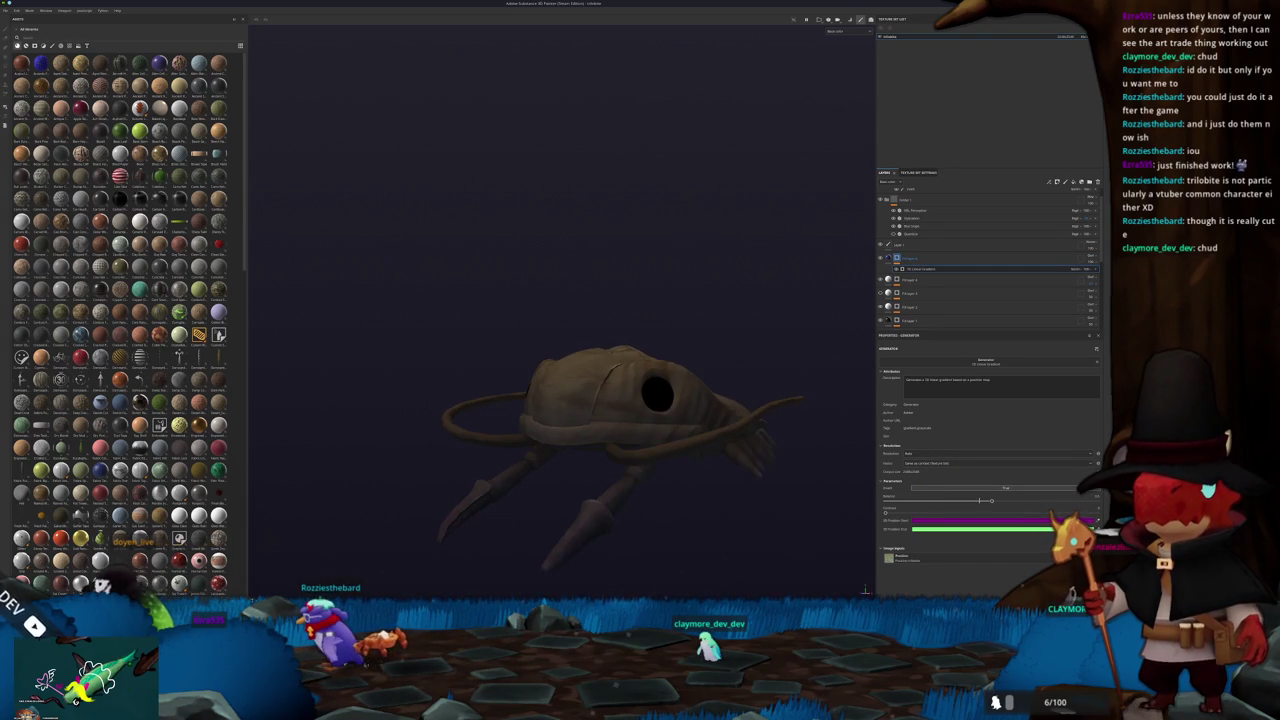
drag(966, 499, 997, 498)
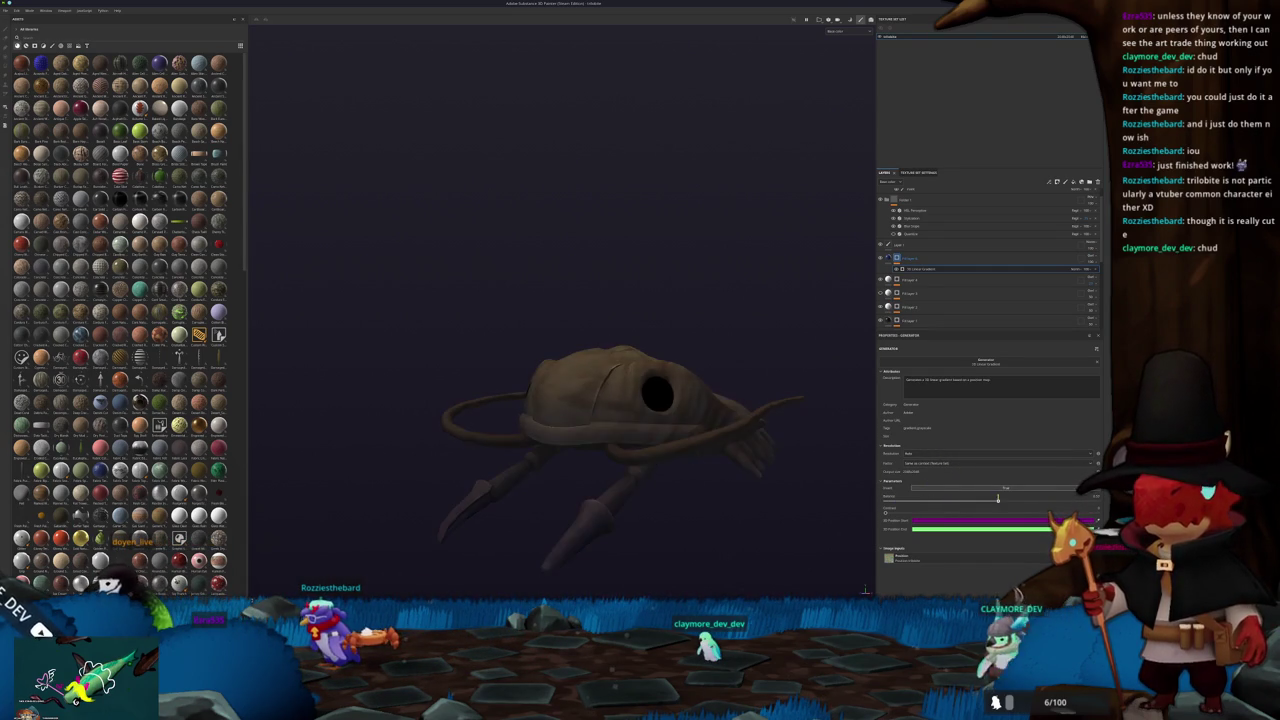
drag(971, 499, 961, 500)
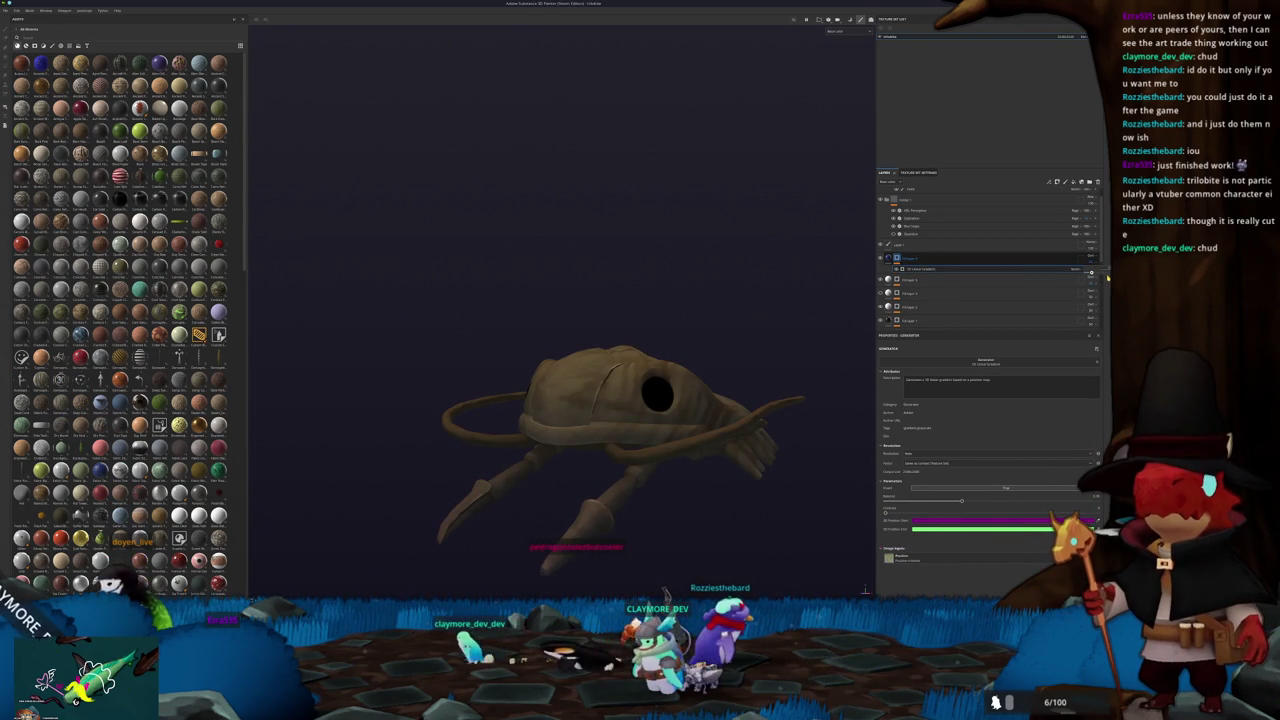
click(946, 258)
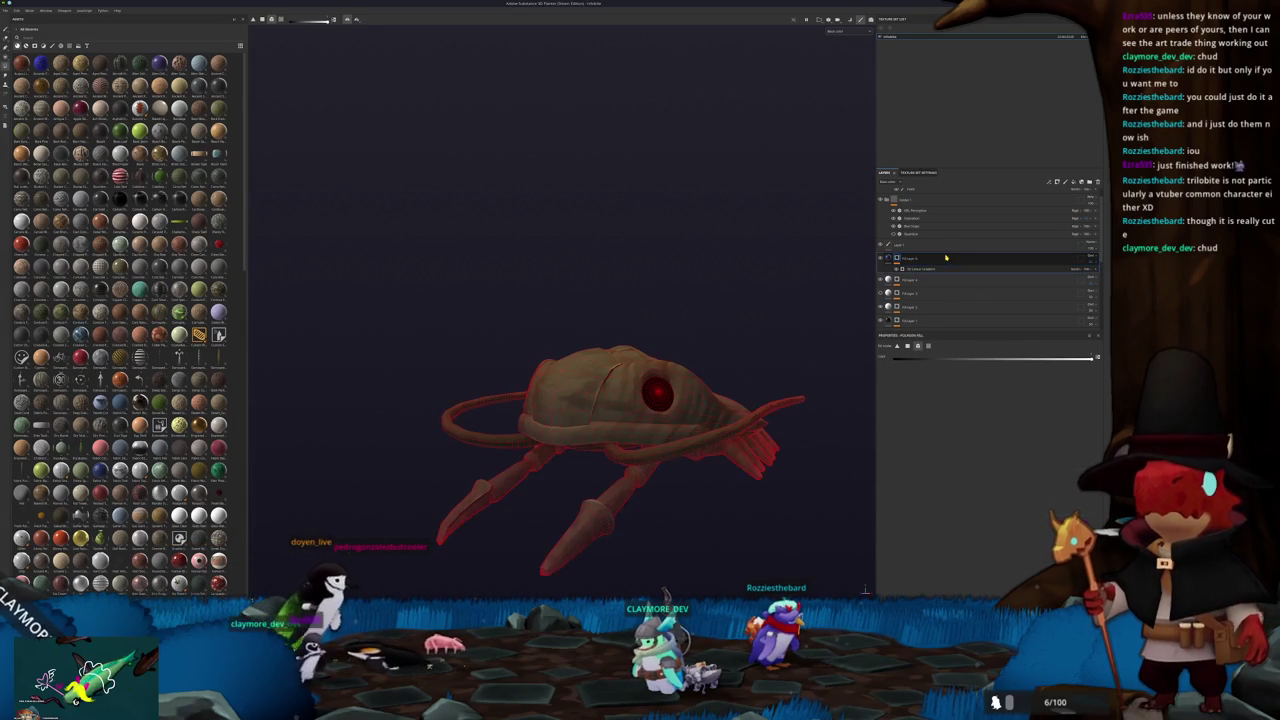
Select the fill layer and orbit the trilobite to check its new olive-green tint
click(944, 268)
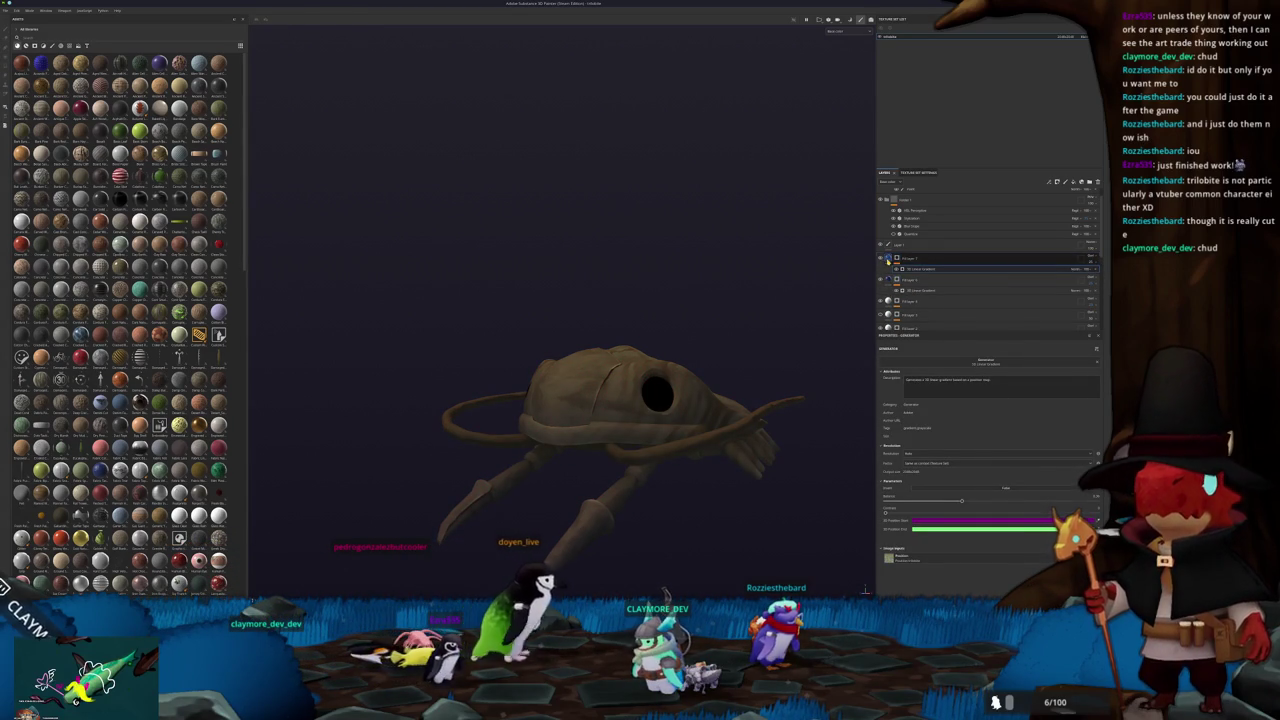
click(887, 260)
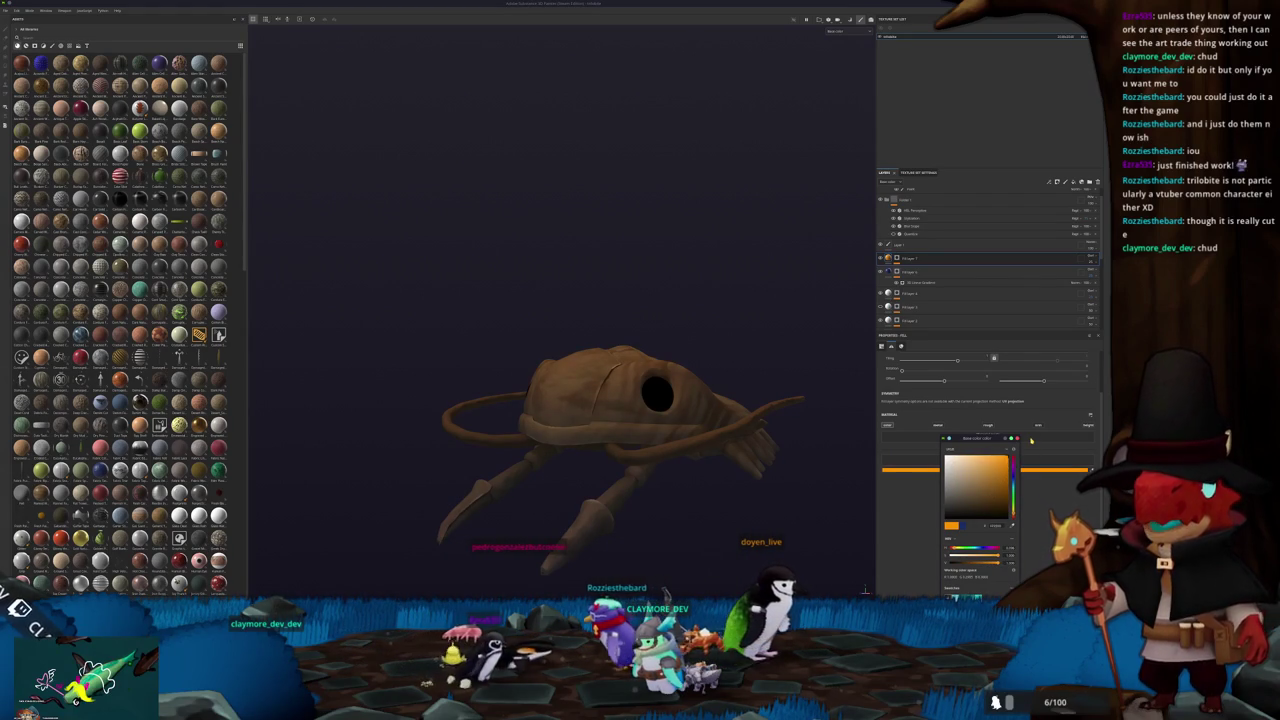
mouse_move(791, 423)
alt+mouse_down()
mouse_move(807, 458)
mouse_move(846, 341)
alt+mouse_up()
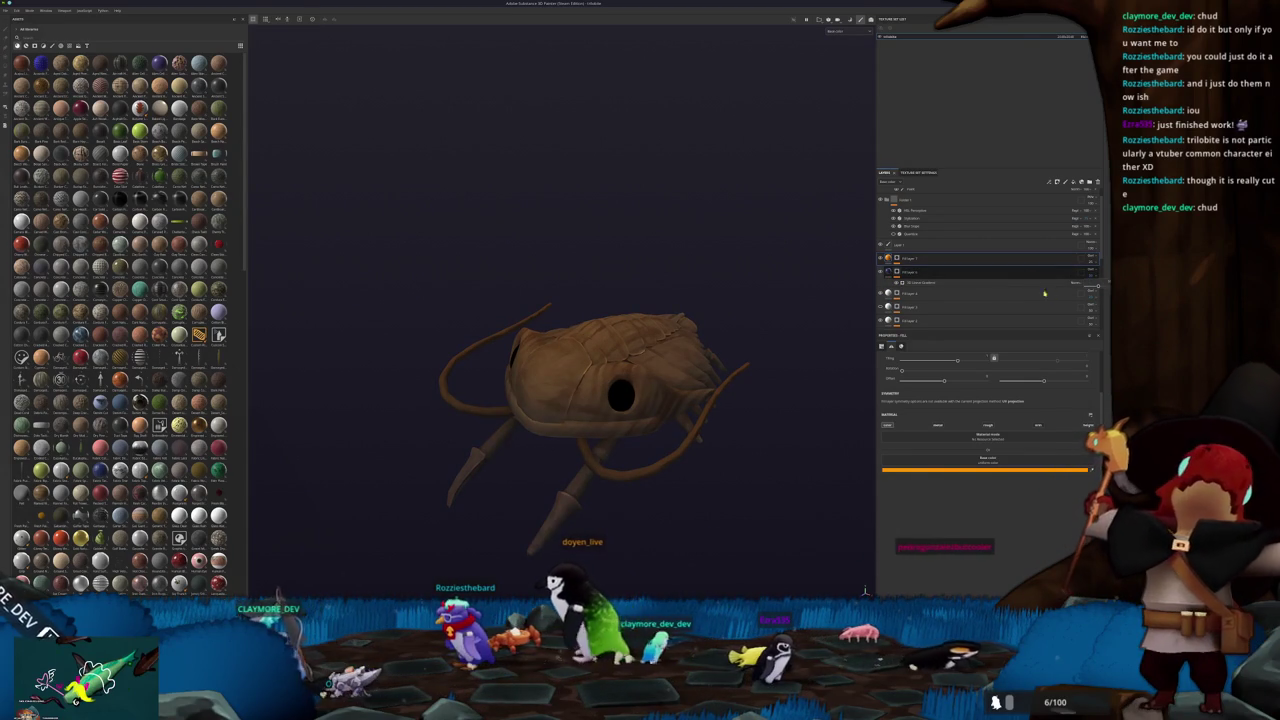
mouse_move(766, 331)
alt+mouse_down()
mouse_move(762, 365)
mouse_move(751, 363)
mouse_move(774, 499)
mouse_move(766, 320)
mouse_move(763, 380)
mouse_move(718, 406)
mouse_move(731, 453)
mouse_move(770, 426)
alt+mouse_up()
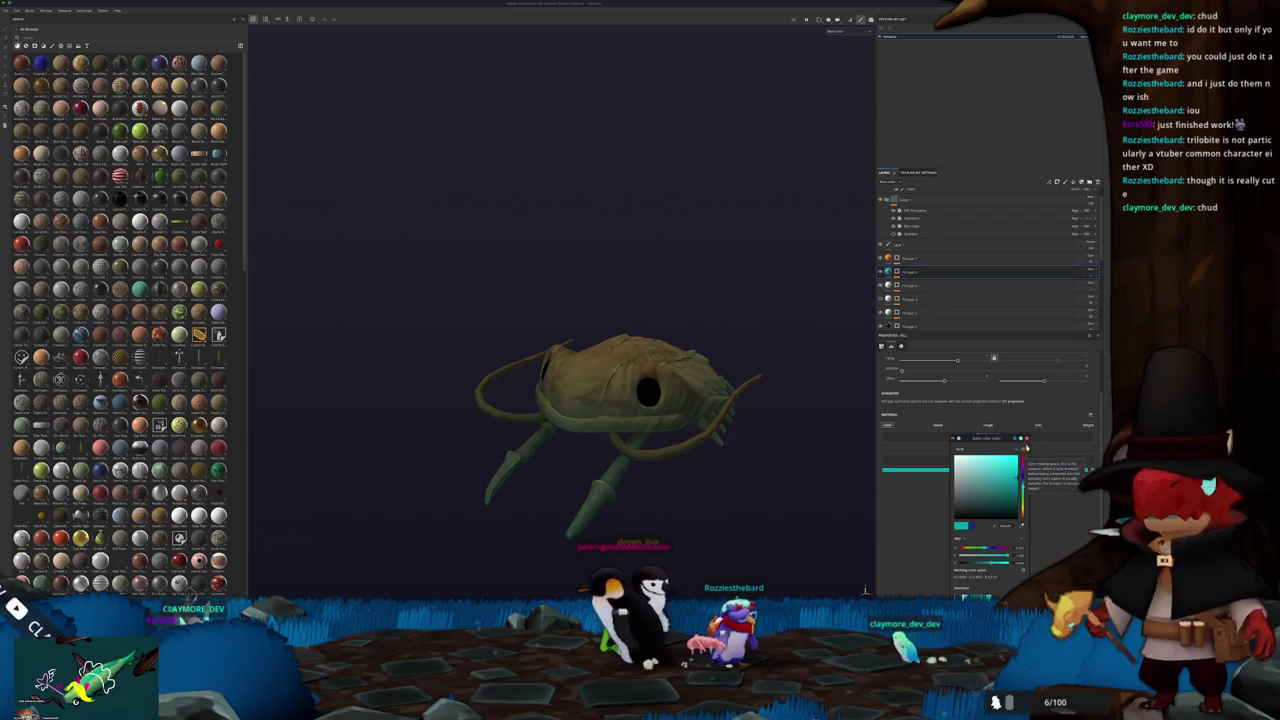
Close the base colour picker and orbit the muted brown trilobite to review its top and shell
click(1027, 439)
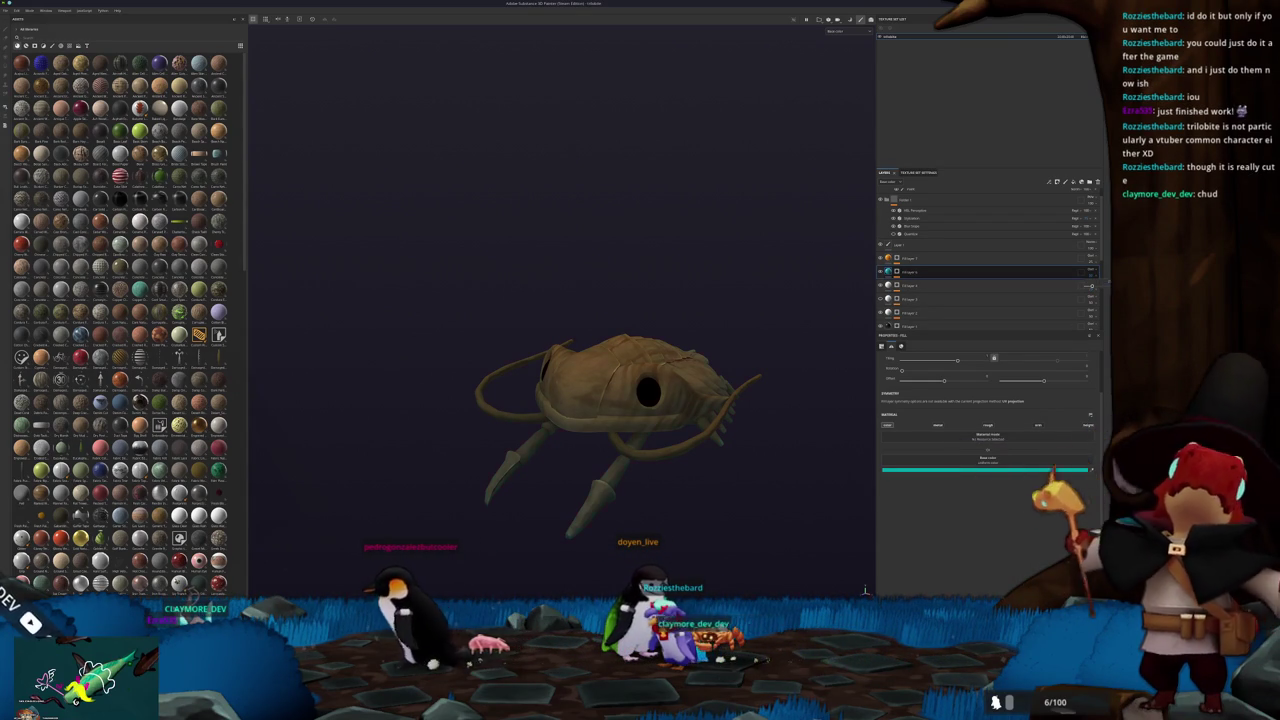
mouse_move(760, 405)
alt+mouse_down()
mouse_move(791, 408)
mouse_move(795, 278)
alt+mouse_up()
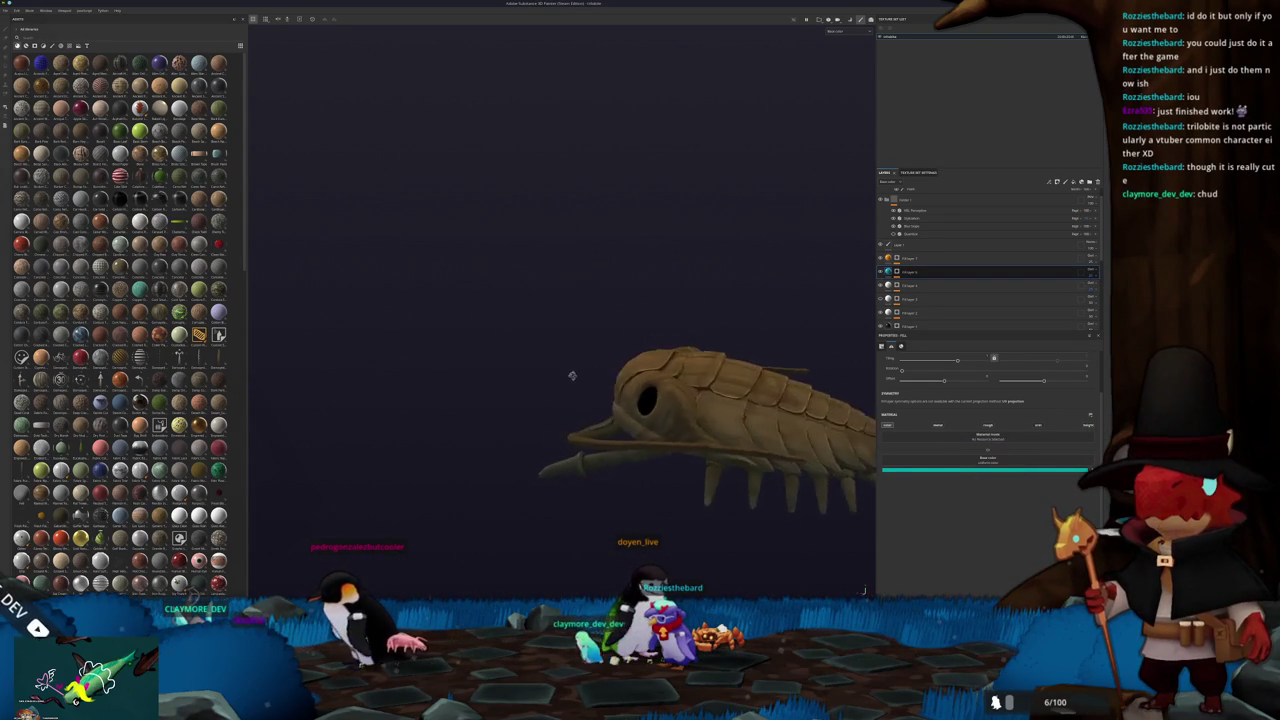
mouse_move(807, 246)
alt+mouse_down()
mouse_move(786, 286)
mouse_move(774, 389)
mouse_move(800, 371)
mouse_move(803, 494)
mouse_move(800, 380)
alt+mouse_up()
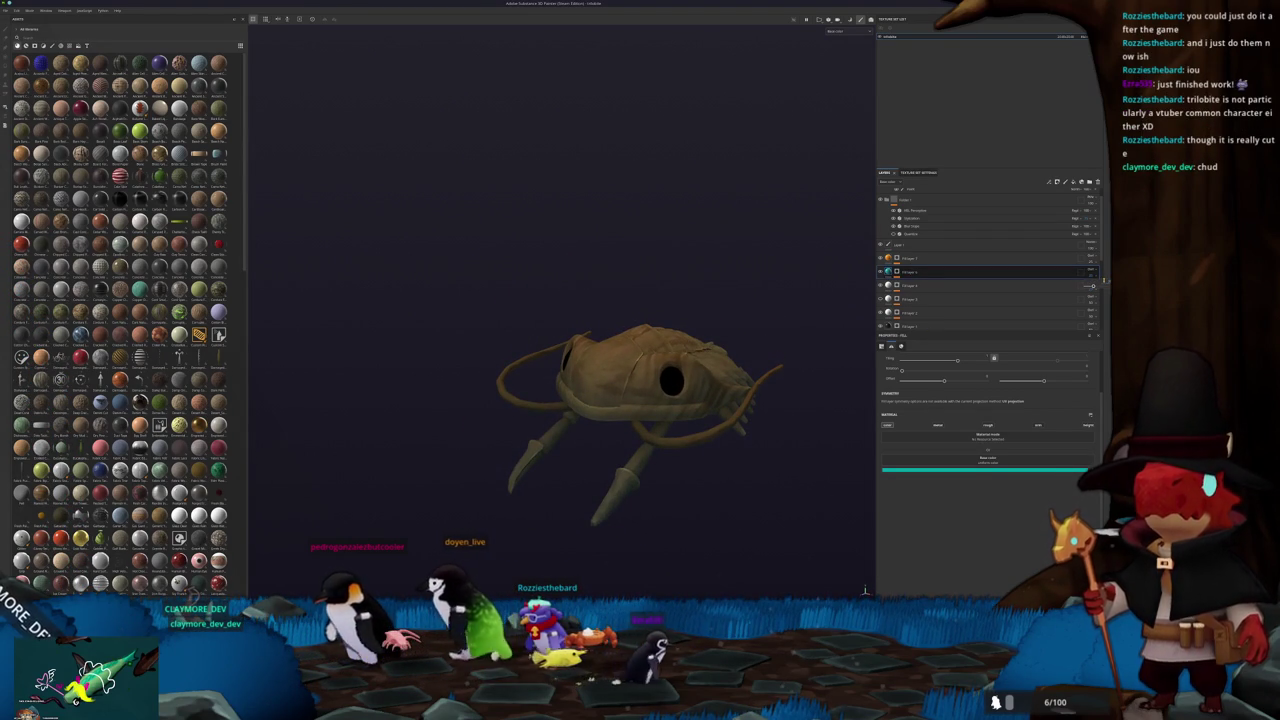
mouse_move(715, 440)
alt+mouse_down()
mouse_move(729, 444)
mouse_move(803, 374)
alt+mouse_up()
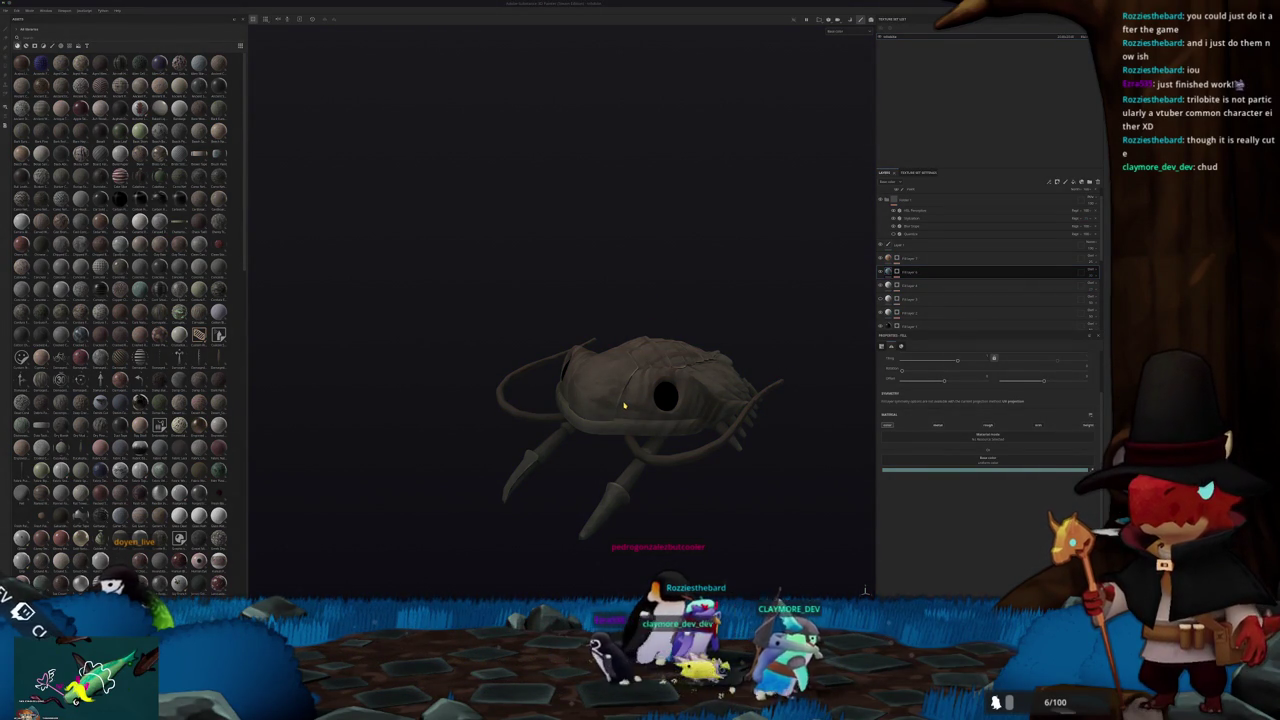
key(alt+Tab)
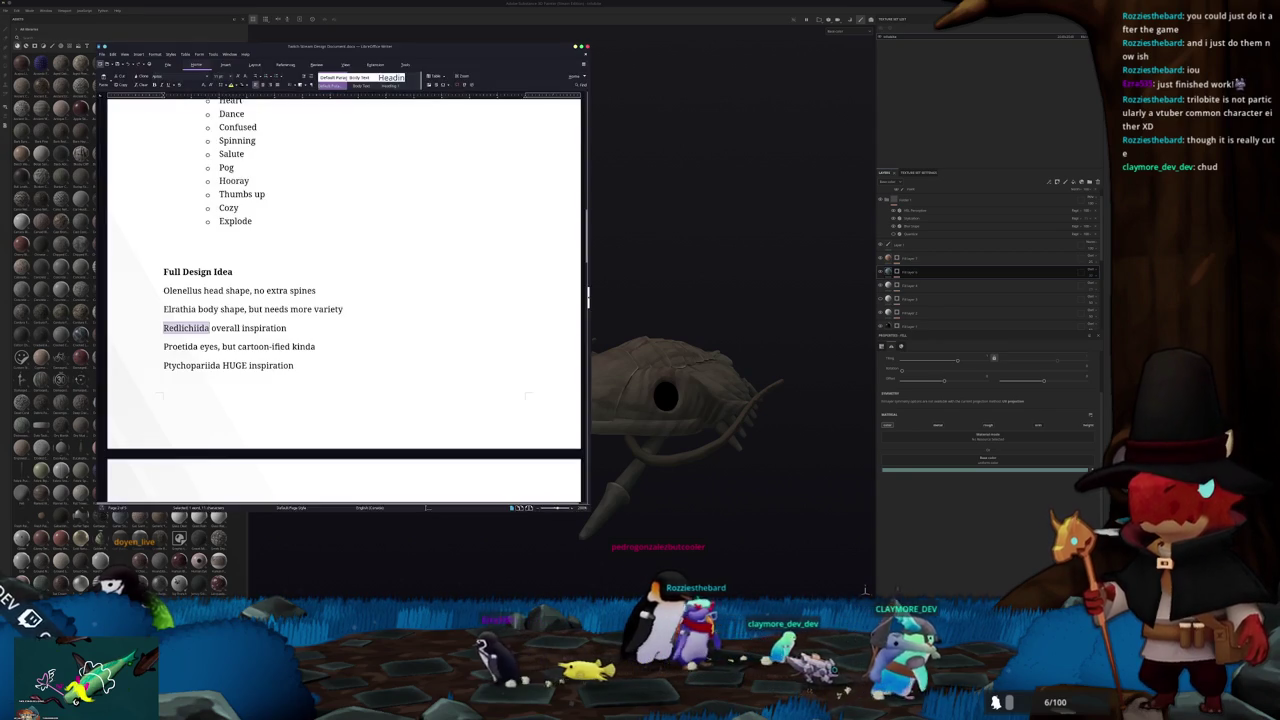
Scroll the Writer design notes to the Summary and select the soft brown body-colour sentence
scroll(425, 374, down, 1)
scroll(425, 374, down, 1)
scroll(425, 374, down, 4)
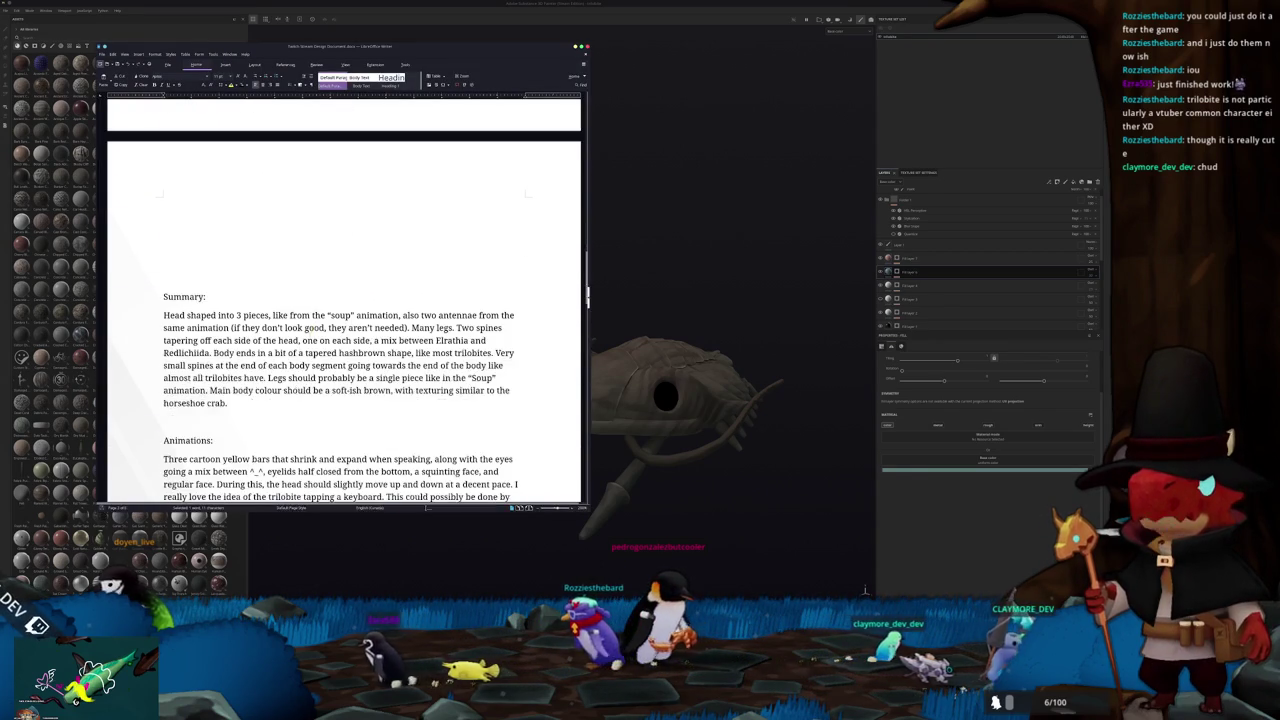
scroll(425, 374, down, 1)
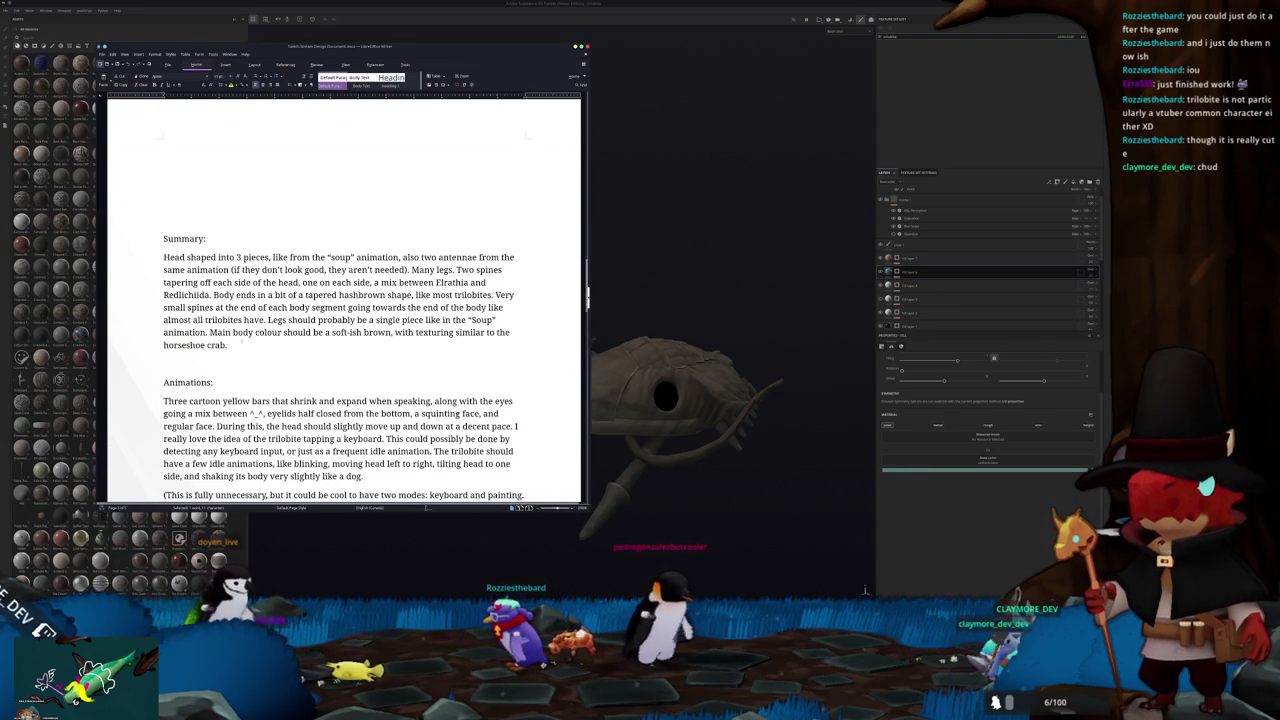
mouse_move(303, 332)
mouse_down()
mouse_move(380, 333)
mouse_move(289, 344)
mouse_up()
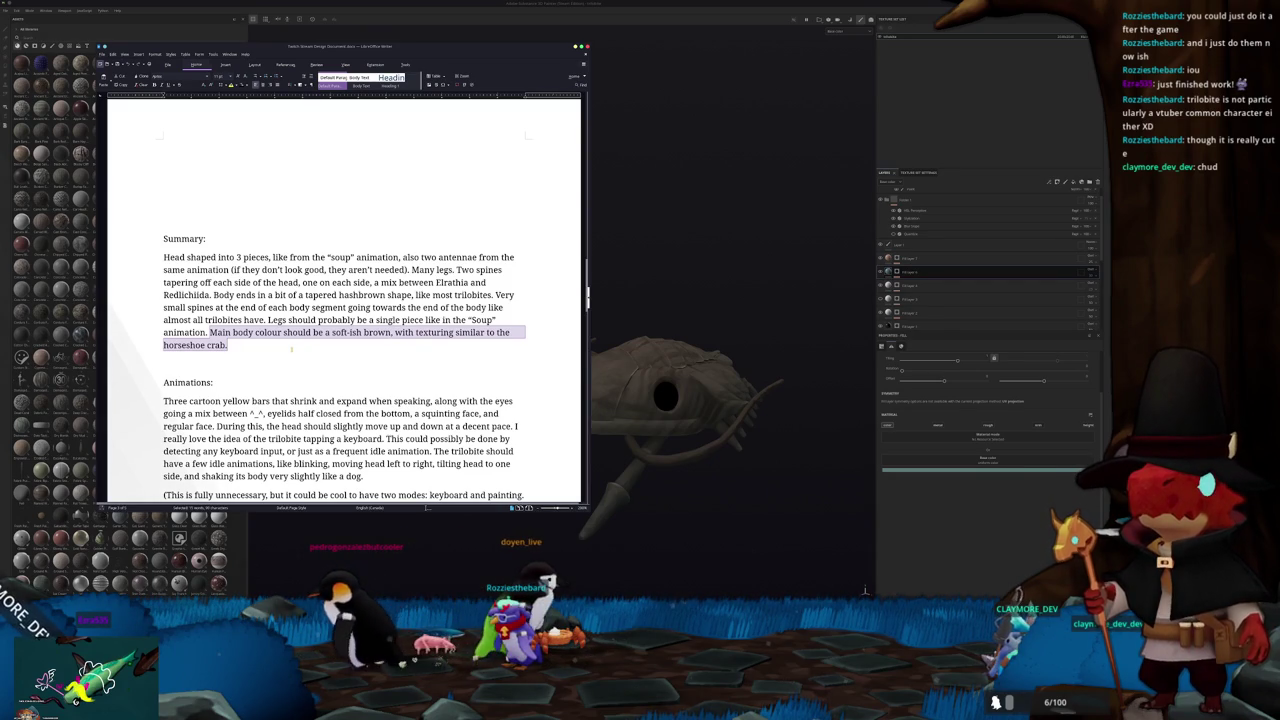
Deselect the sentence and switch back to the Substance Painter trilobite
key(alt+Tab)
key(alt+Tab)
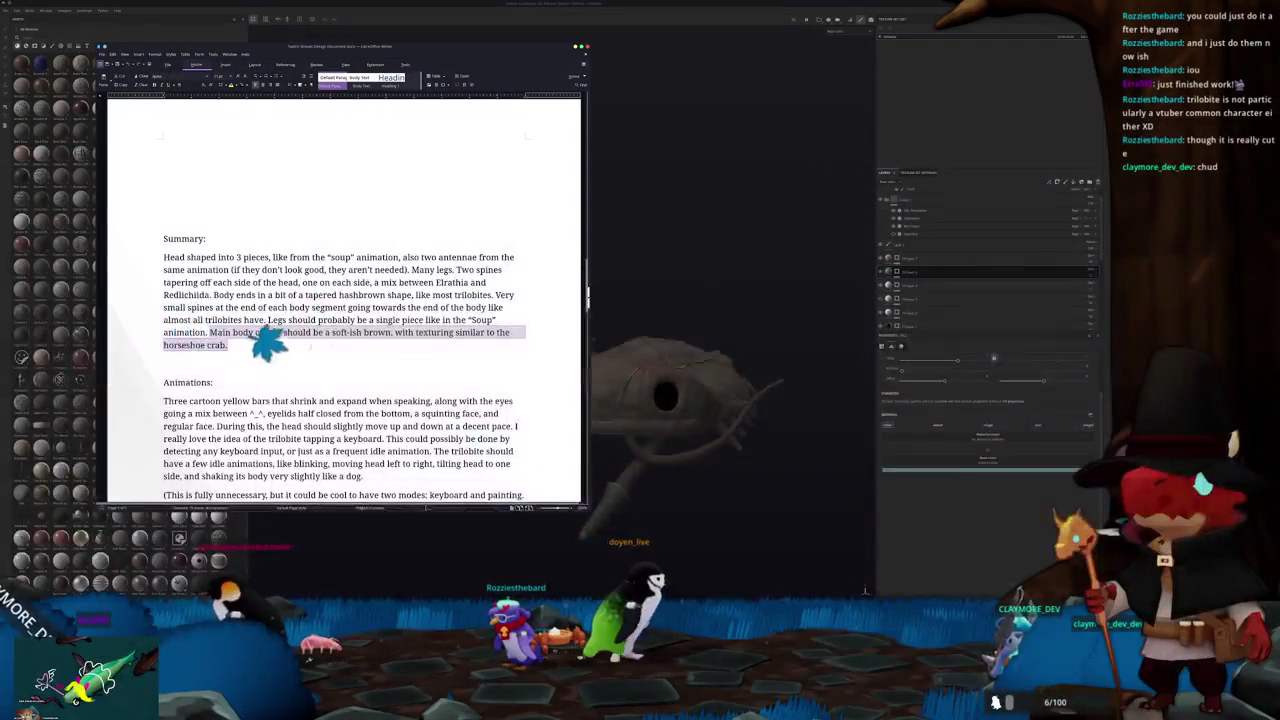
click(340, 365)
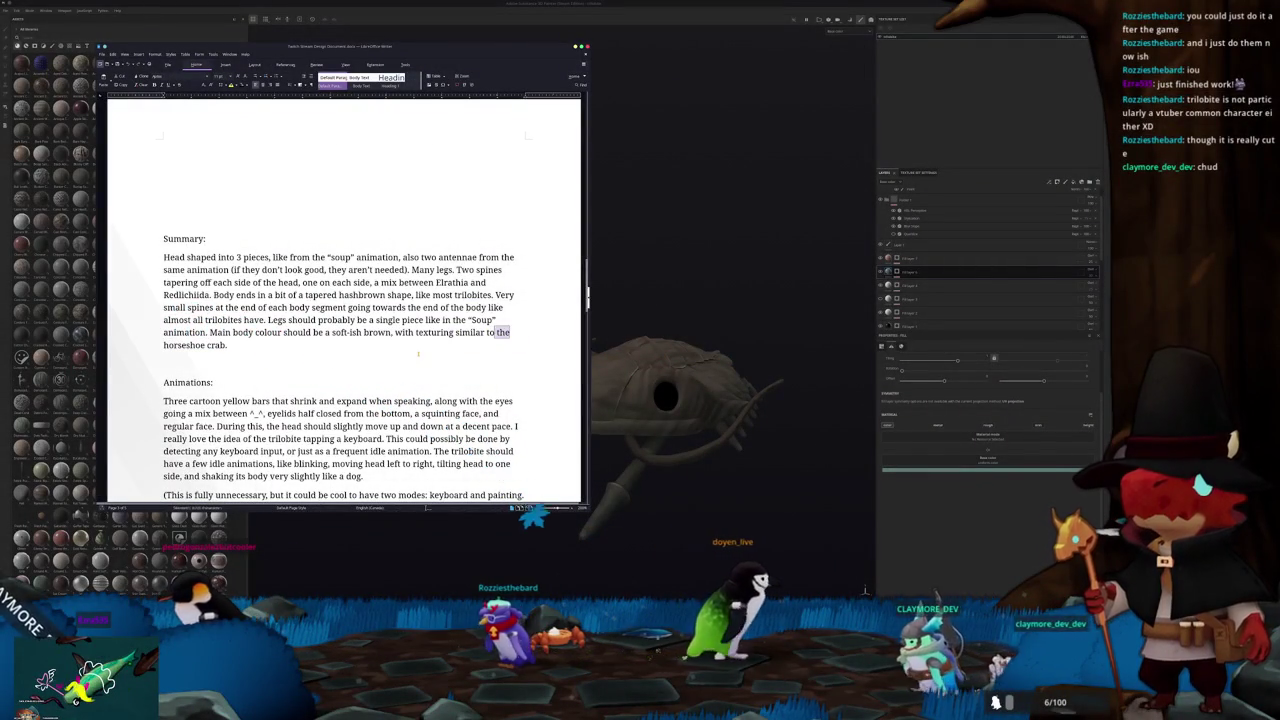
scroll(418, 354, down, 1)
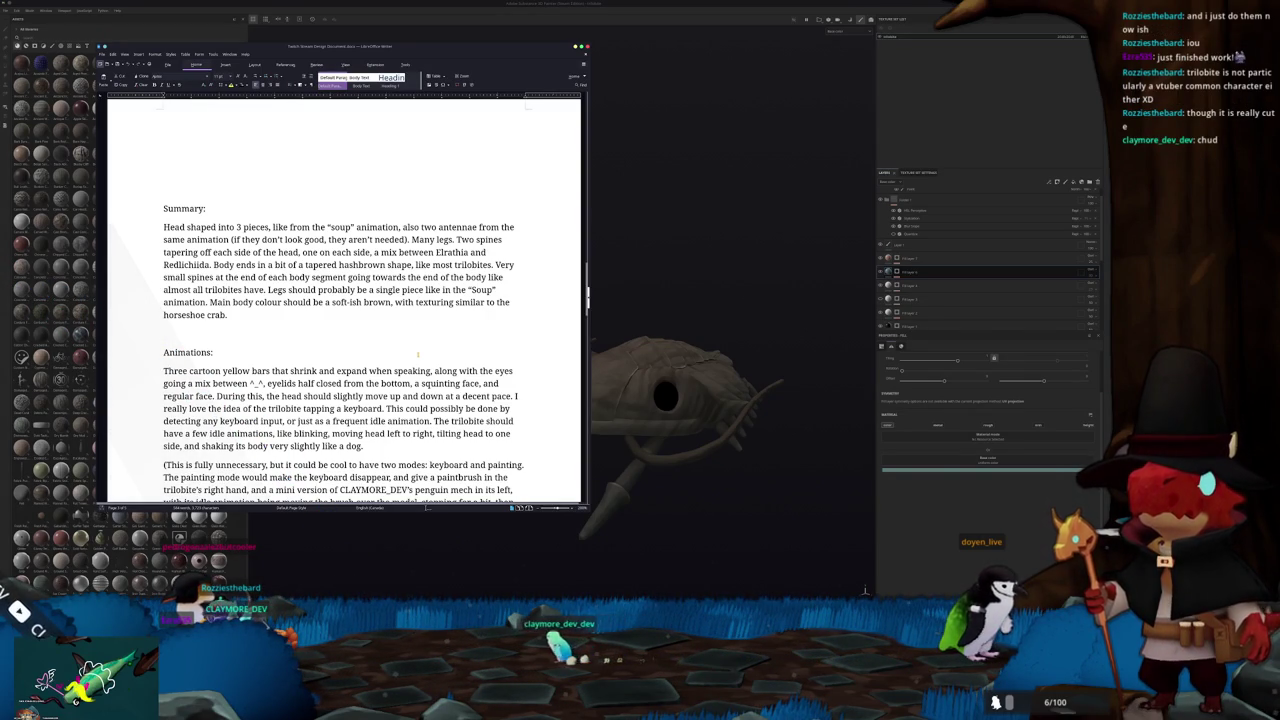
key(alt+Tab)
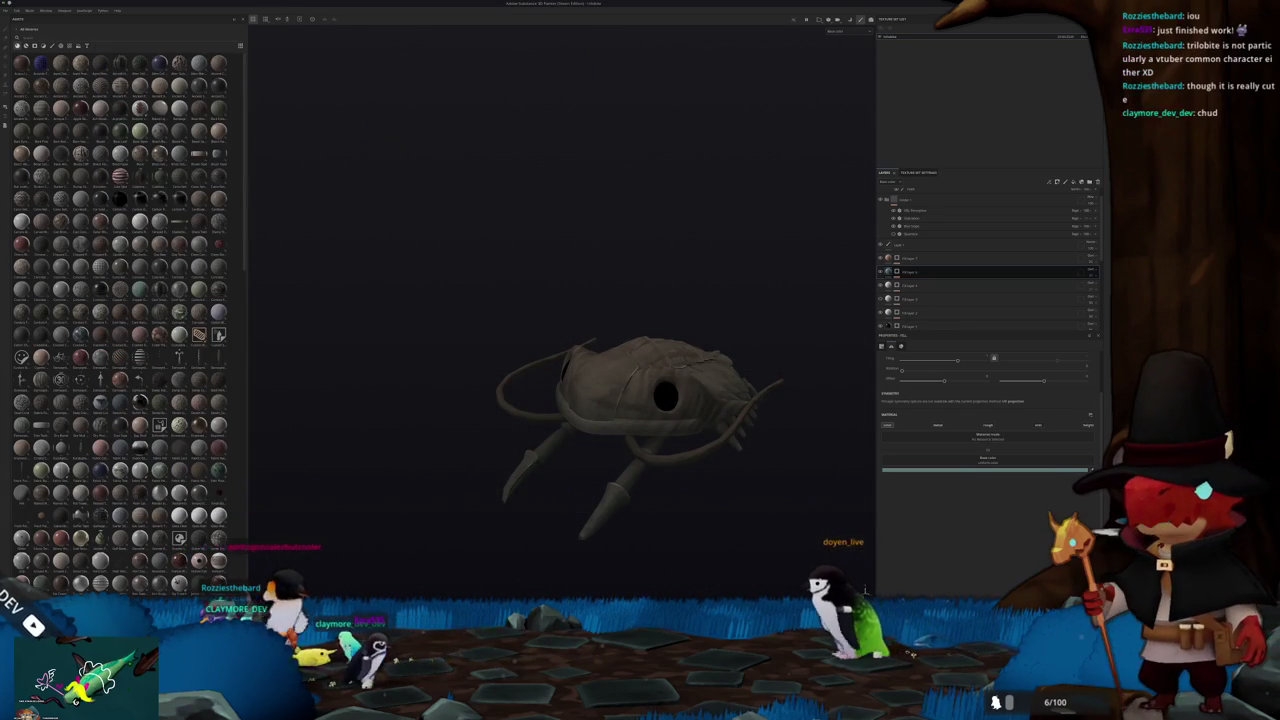
Force-quit the frozen Substance Painter with pkill from a Konsole terminal
key(alt+Tab)
key(alt+Tab)
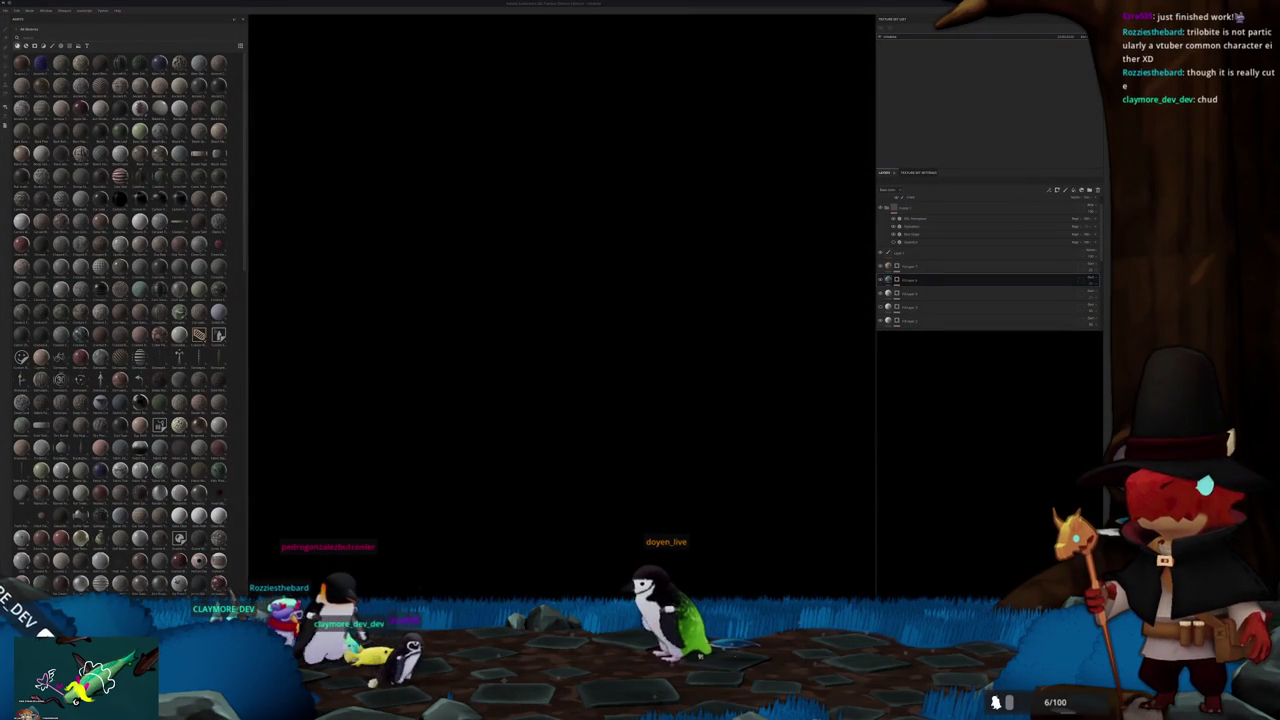
key(alt+Tab)
key(Up)
key(Return)
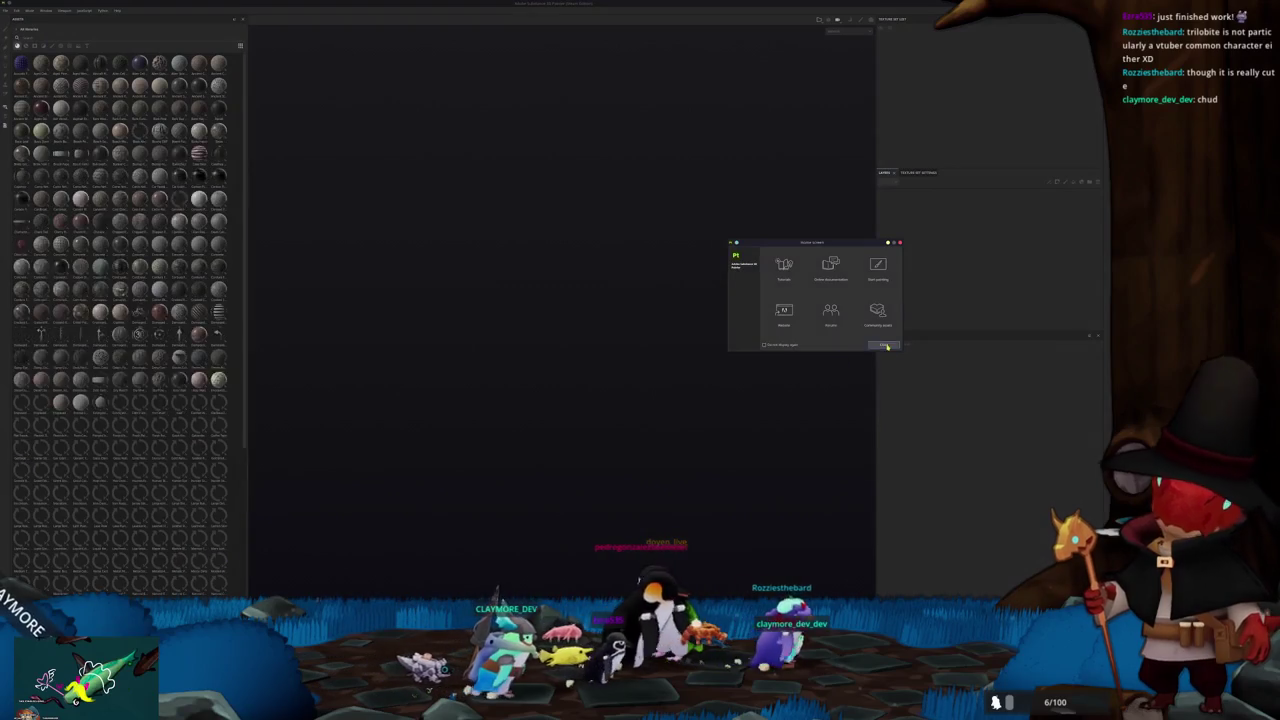
Dismiss the welcome screen and reopen the trilobite project from File > Recent
click(885, 345)
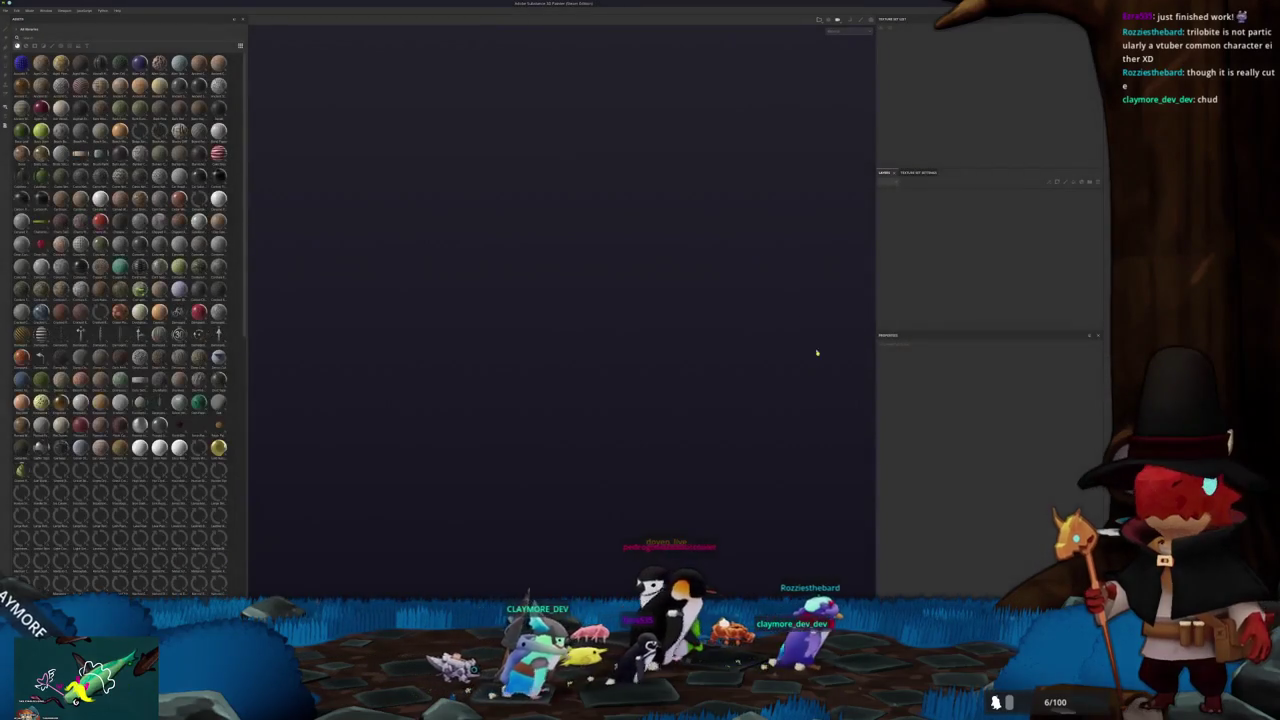
click(15, 10)
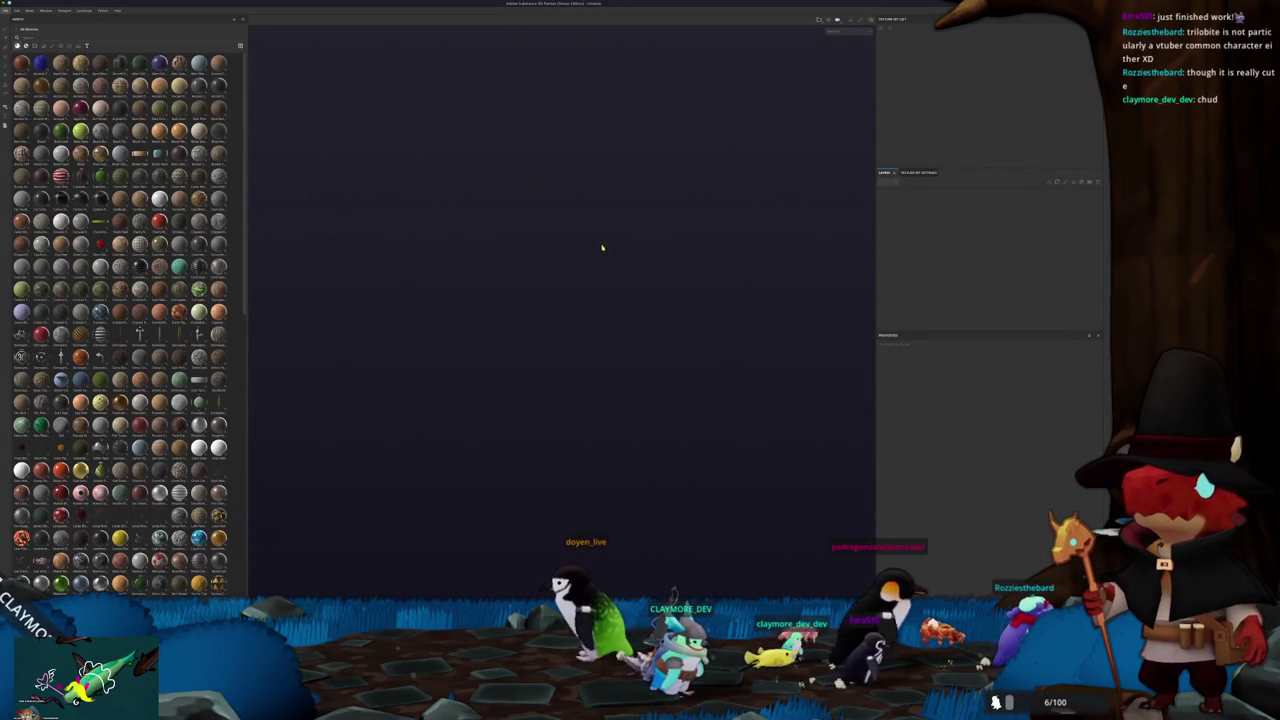
mouse_move(707, 268)
alt+mouse_down()
mouse_move(651, 220)
mouse_move(745, 242)
alt+mouse_up()
scroll(648, 219, up, 2)
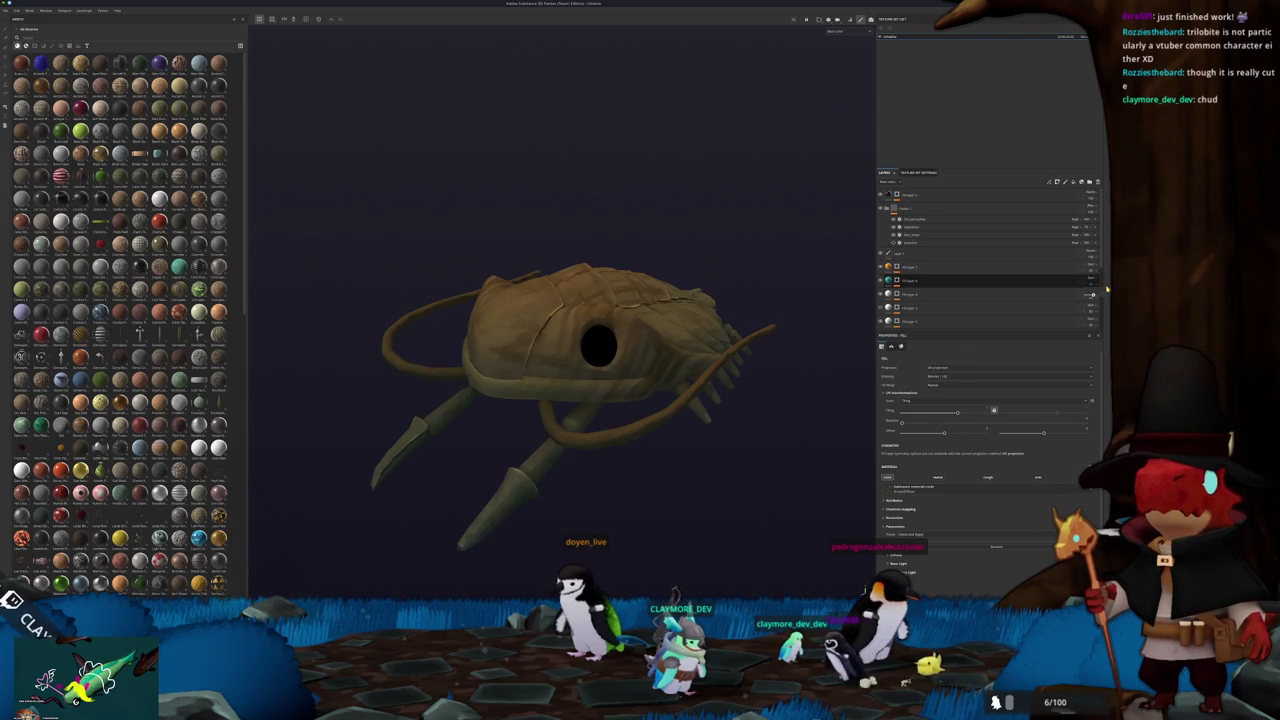
Open Export Textures with Ctrl+Shift+E, pick the output folder, and export the trilobite maps
scroll(755, 275, down, 3)
alt+drag(738, 278, 746, 300)
key(ctrl+shift+e)
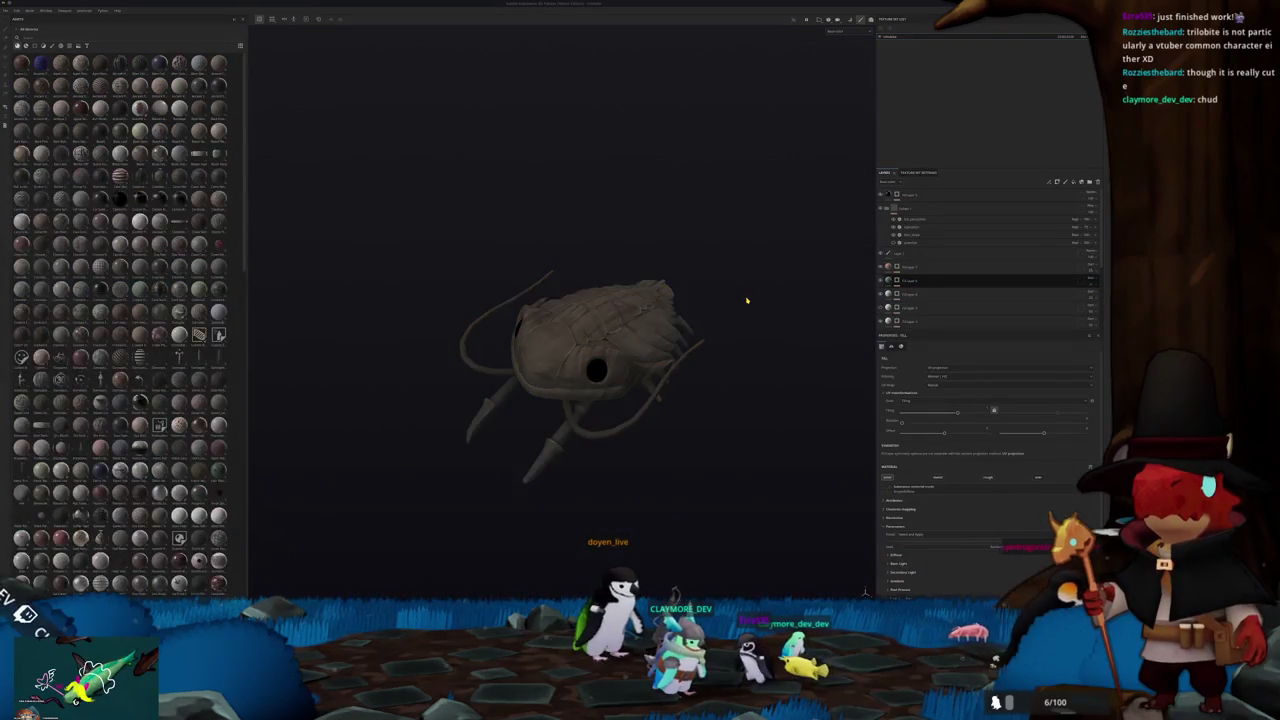
click(596, 227)
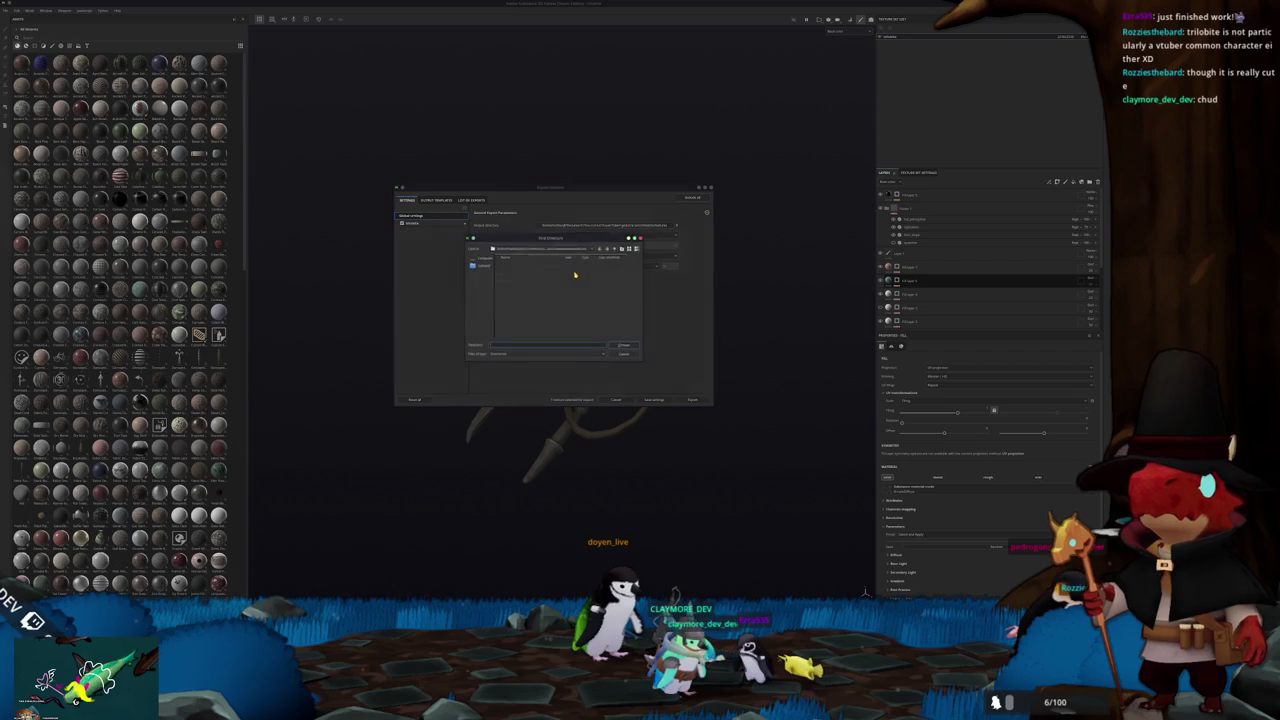
click(624, 346)
click(693, 399)
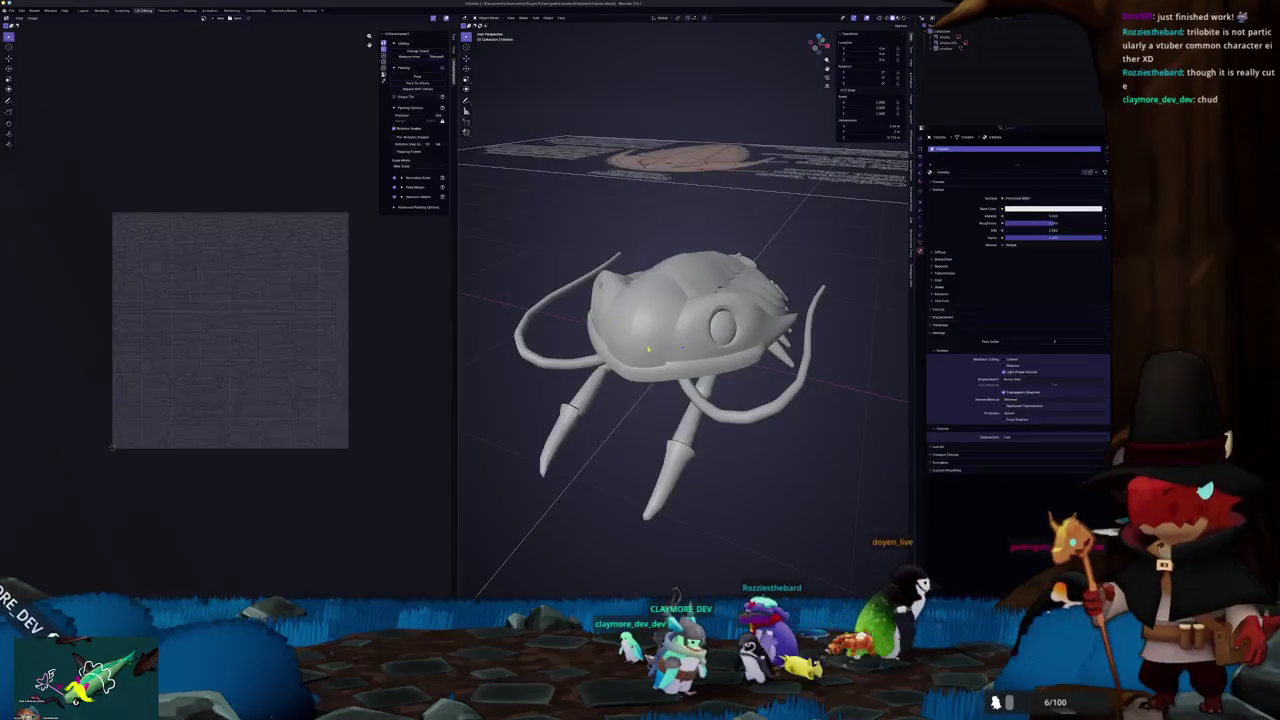
mouse_move(648, 349)
middle_down()
mouse_move(600, 330)
mouse_move(680, 330)
middle_up()
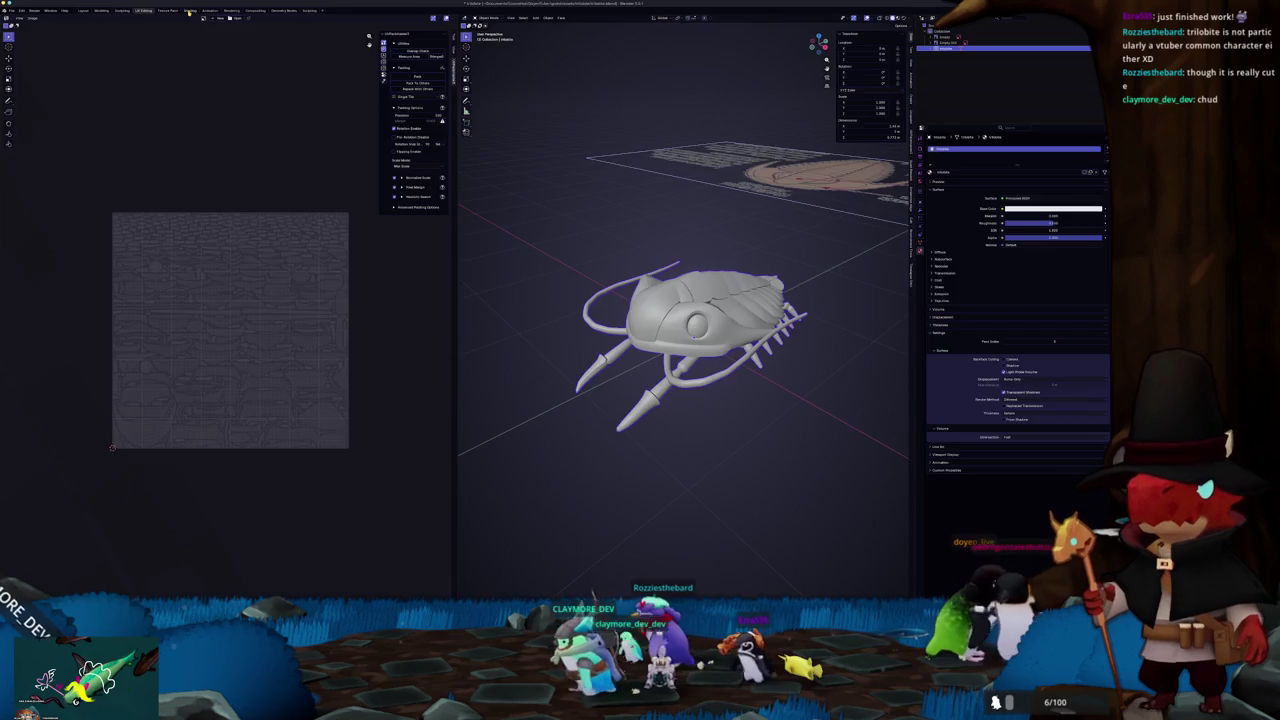
In Shading, add an Image Texture node loading the exported trilobite base colour map
click(189, 10)
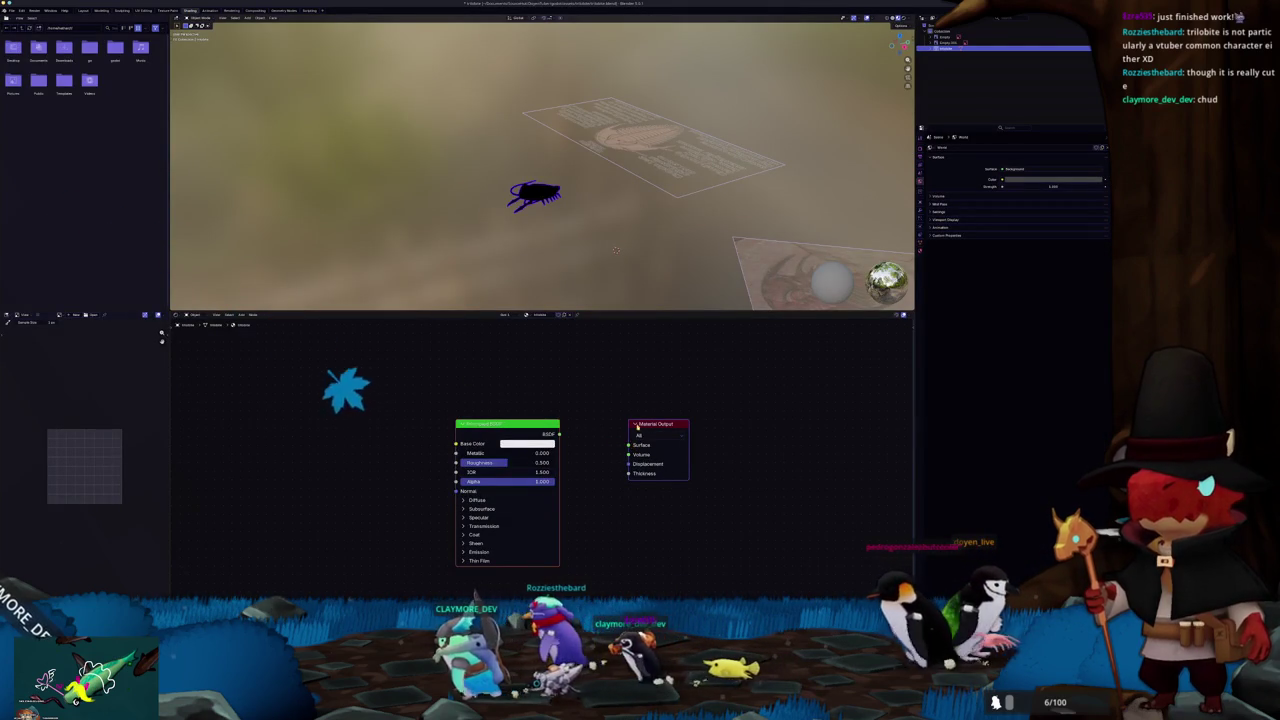
key(ctrl+t)
click(565, 468)
double_click(367, 120)
double_click(375, 105)
mouse_move(383, 109)
middle_down()
mouse_move(540, 230)
mouse_move(784, 120)
mouse_move(571, 162)
middle_up()
scroll(550, 240, up, 2)
scroll(560, 255, up, 2)
scroll(568, 266, up, 2)
click(903, 18)
click(578, 151)
In Compositing, split the editor, create a new node tree, and make the right area a 3D Viewport
click(255, 11)
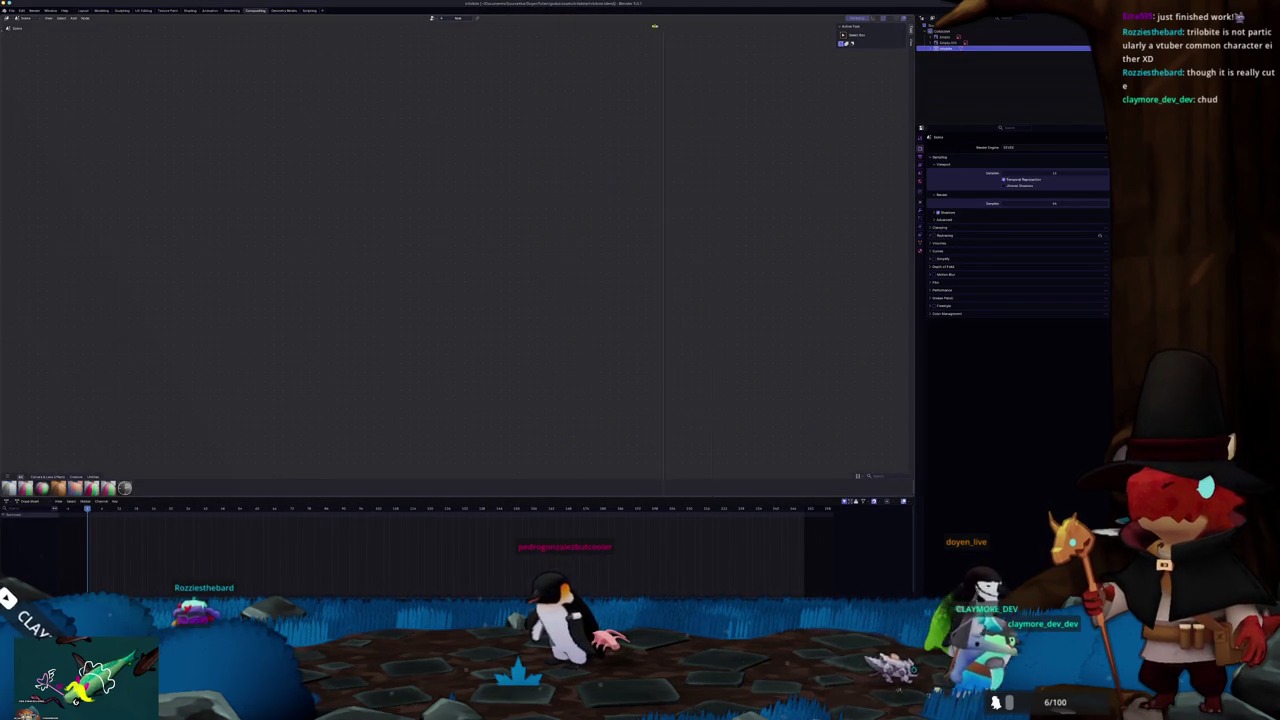
drag(908, 24, 513, 37)
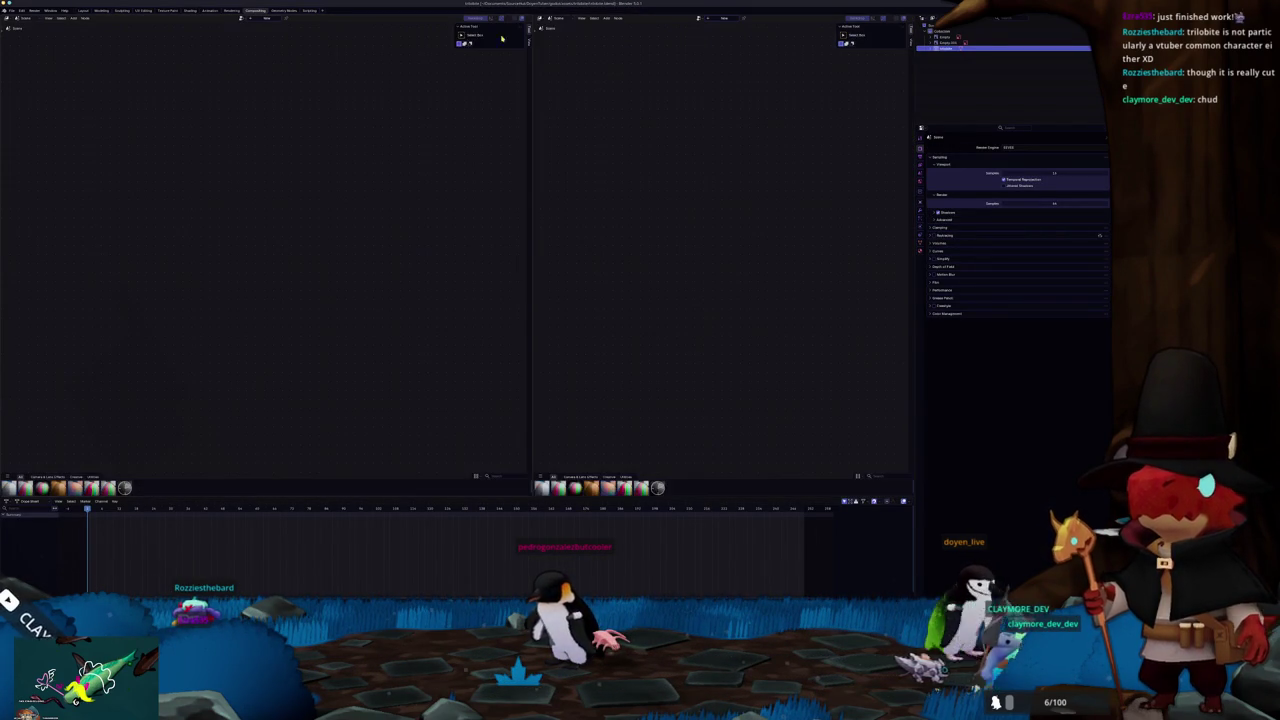
click(613, 29)
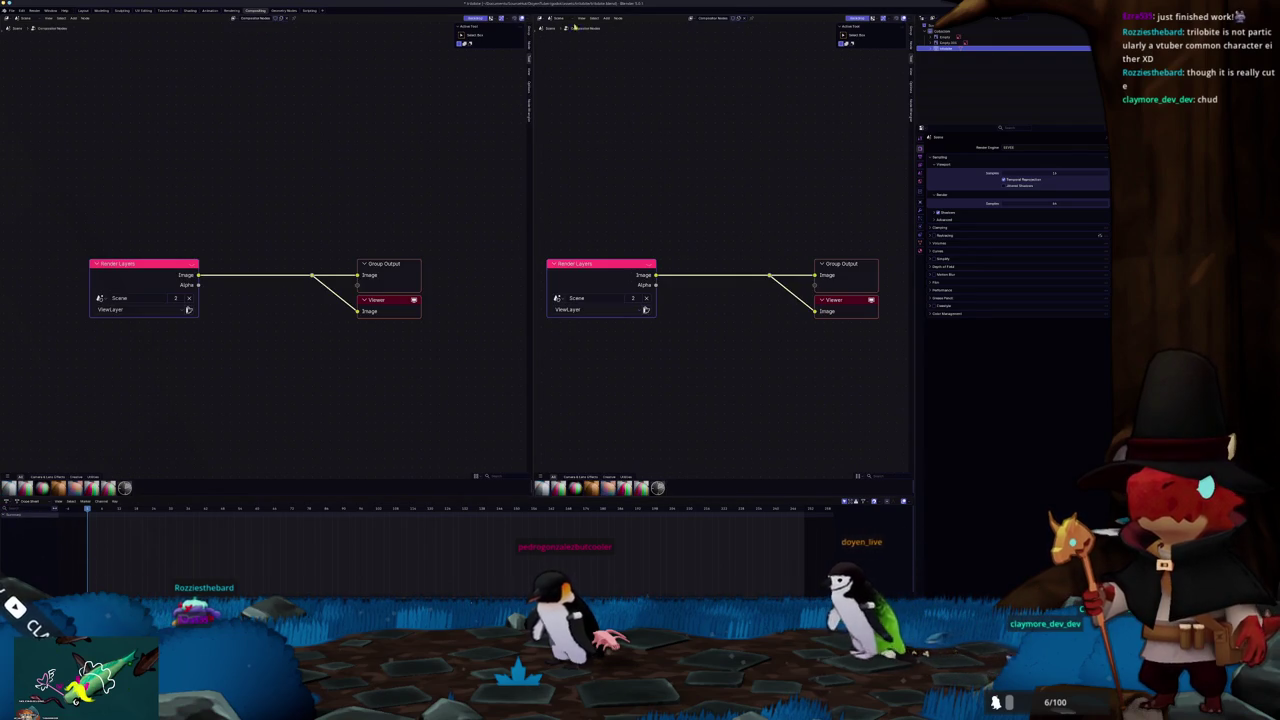
click(540, 18)
click(560, 36)
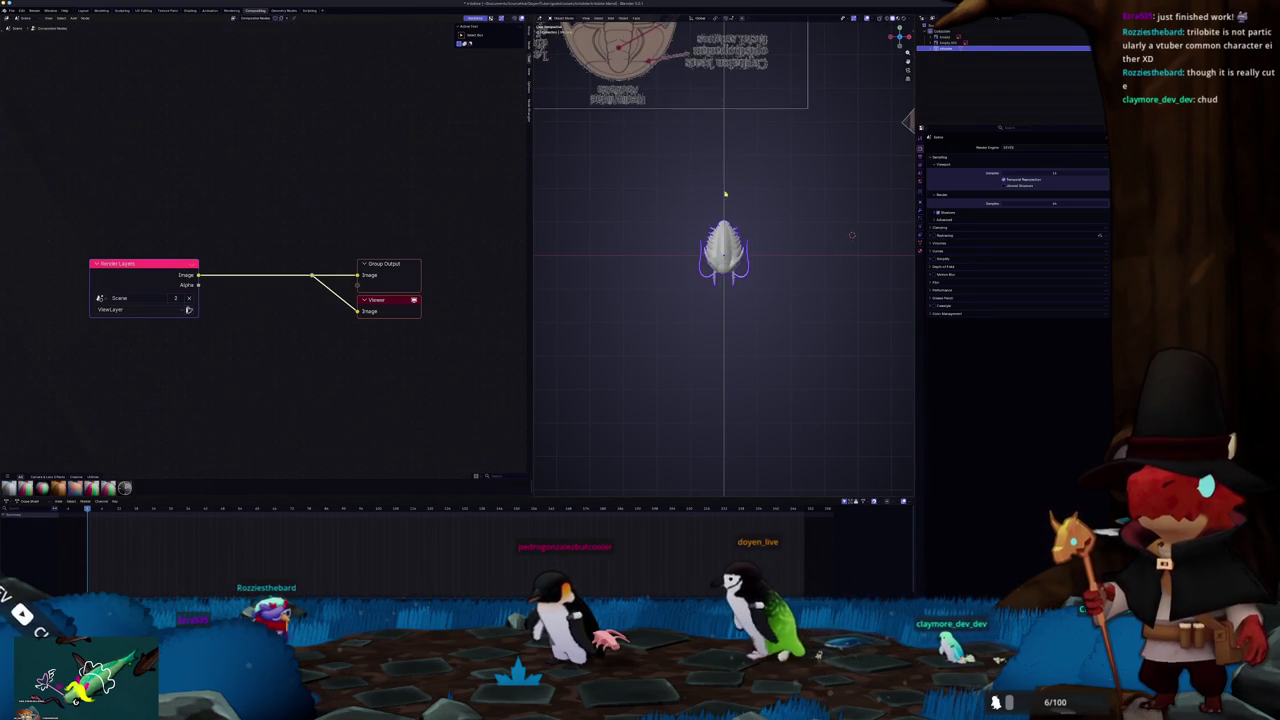
scroll(710, 165, up, 4)
click(903, 18)
click(909, 18)
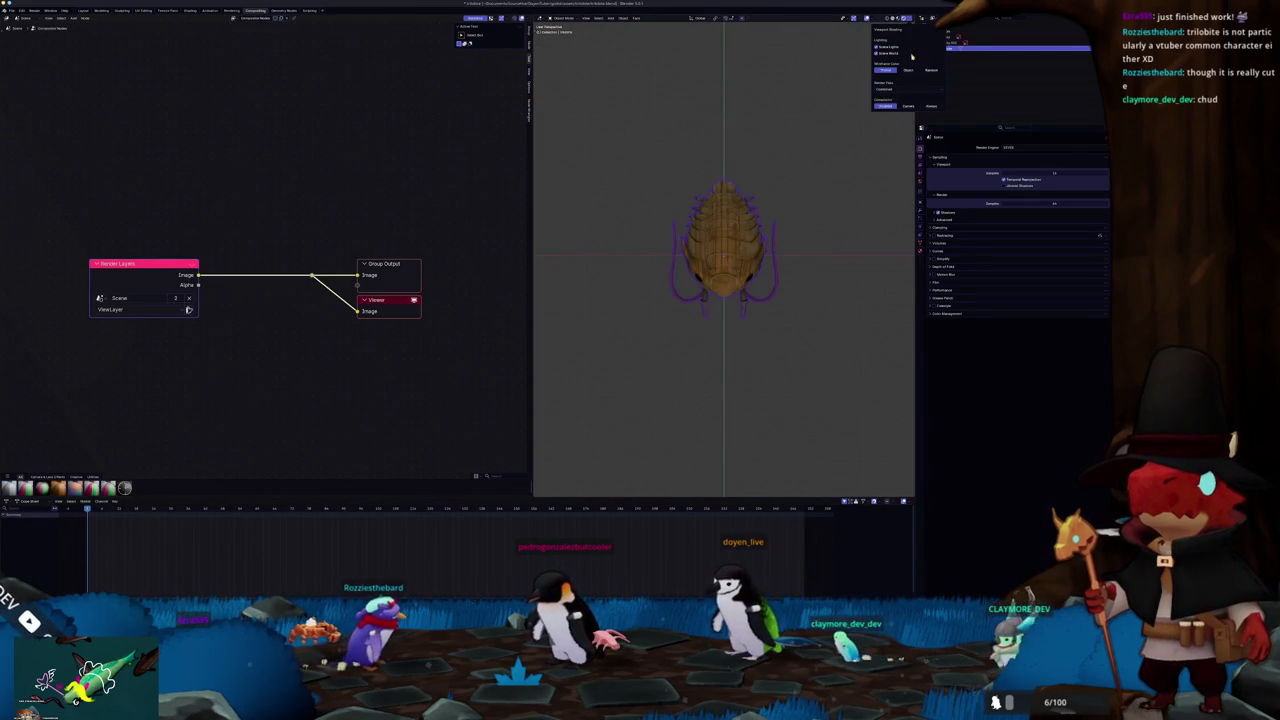
mouse_move(803, 194)
middle_down()
mouse_move(771, 134)
mouse_move(851, 266)
middle_up()
mouse_move(855, 326)
middle_down()
mouse_move(790, 320)
mouse_move(735, 345)
mouse_move(752, 333)
mouse_move(745, 321)
middle_up()
Raise the Lightness of the trilobite's colour filter layer in Substance Painter
scroll(733, 345, down, 5)
scroll(752, 331, up, 2)
key(alt+Tab)
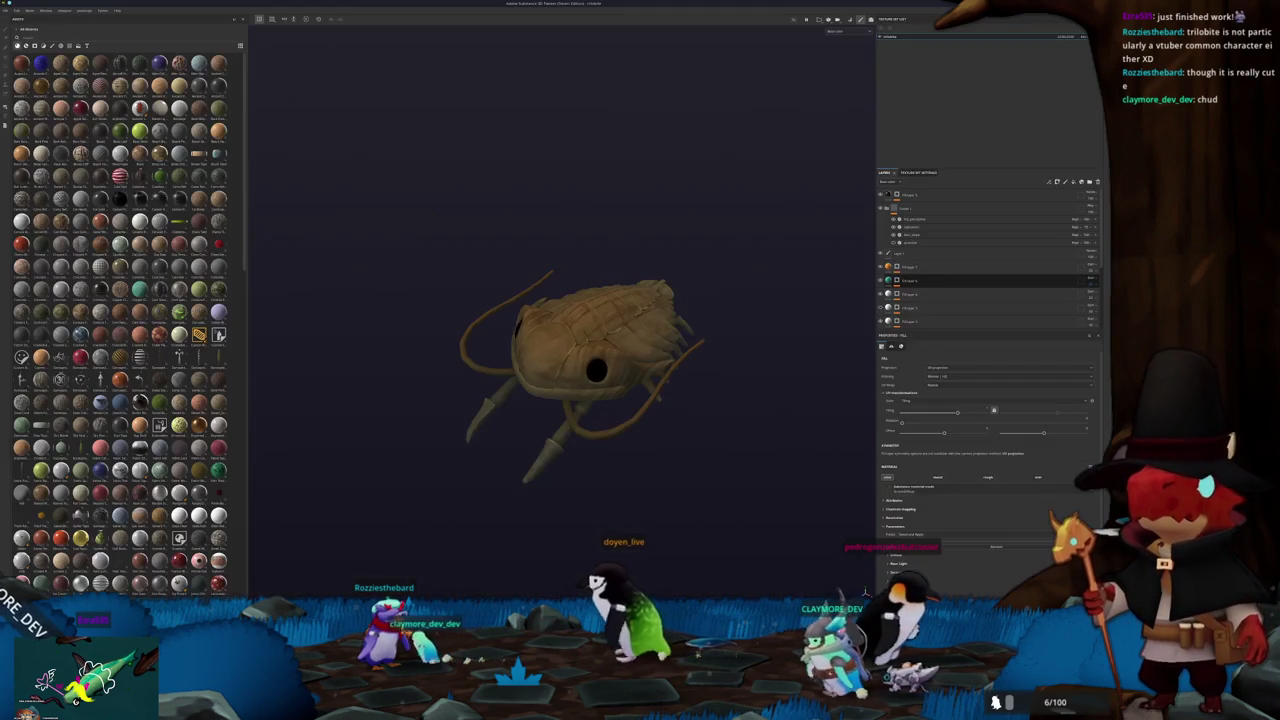
alt+drag(809, 237, 916, 221)
click(919, 219)
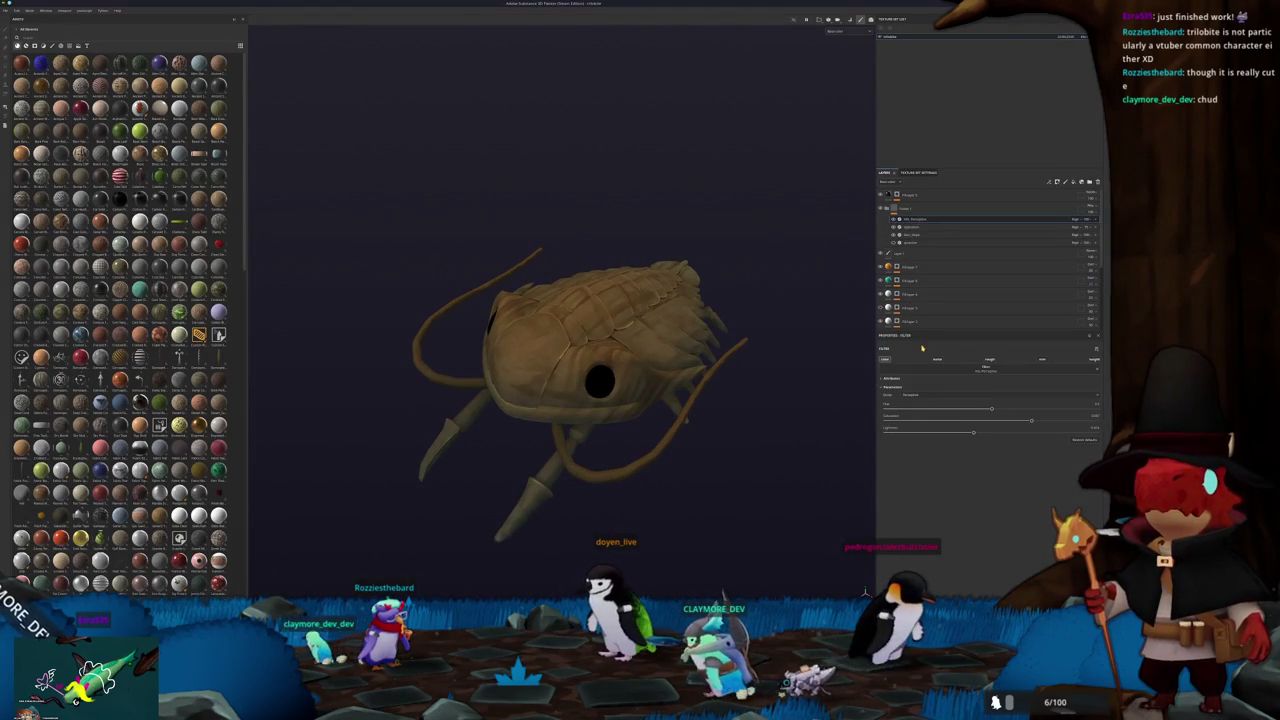
drag(975, 433, 995, 433)
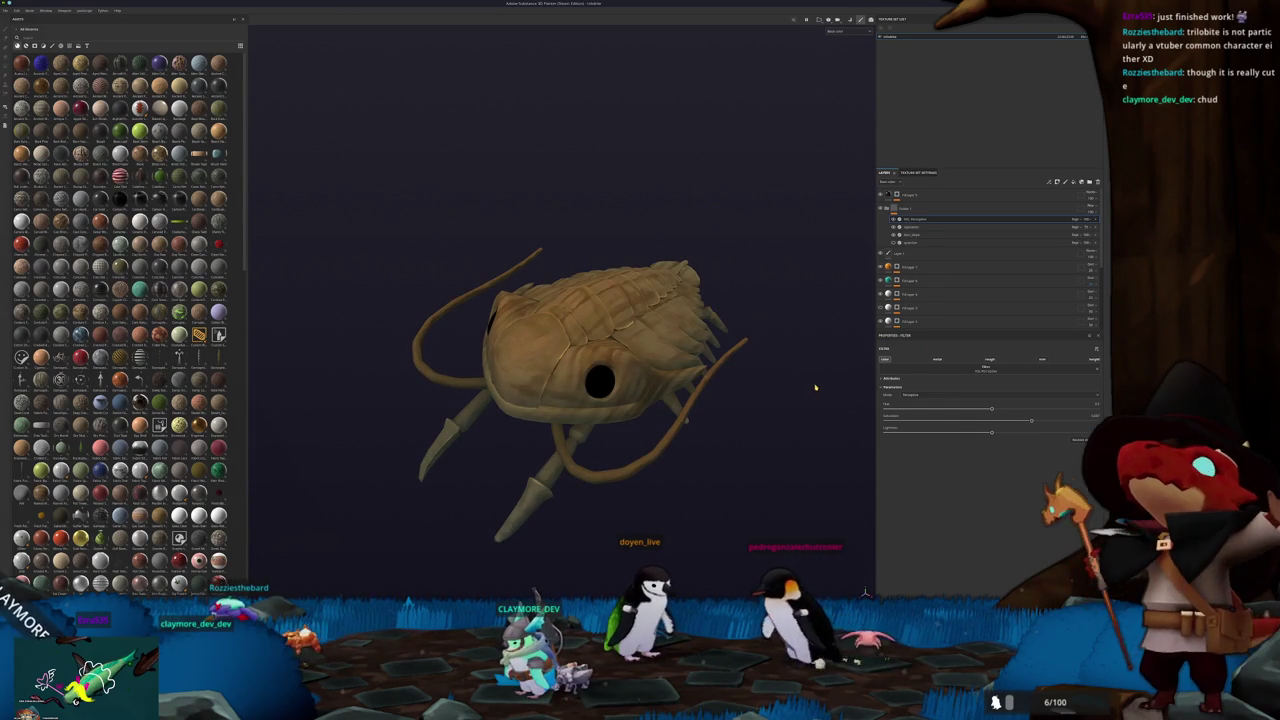
Re-export the textures with Ctrl+Shift+E and Export
key(ctrl+shift+e)
click(688, 399)
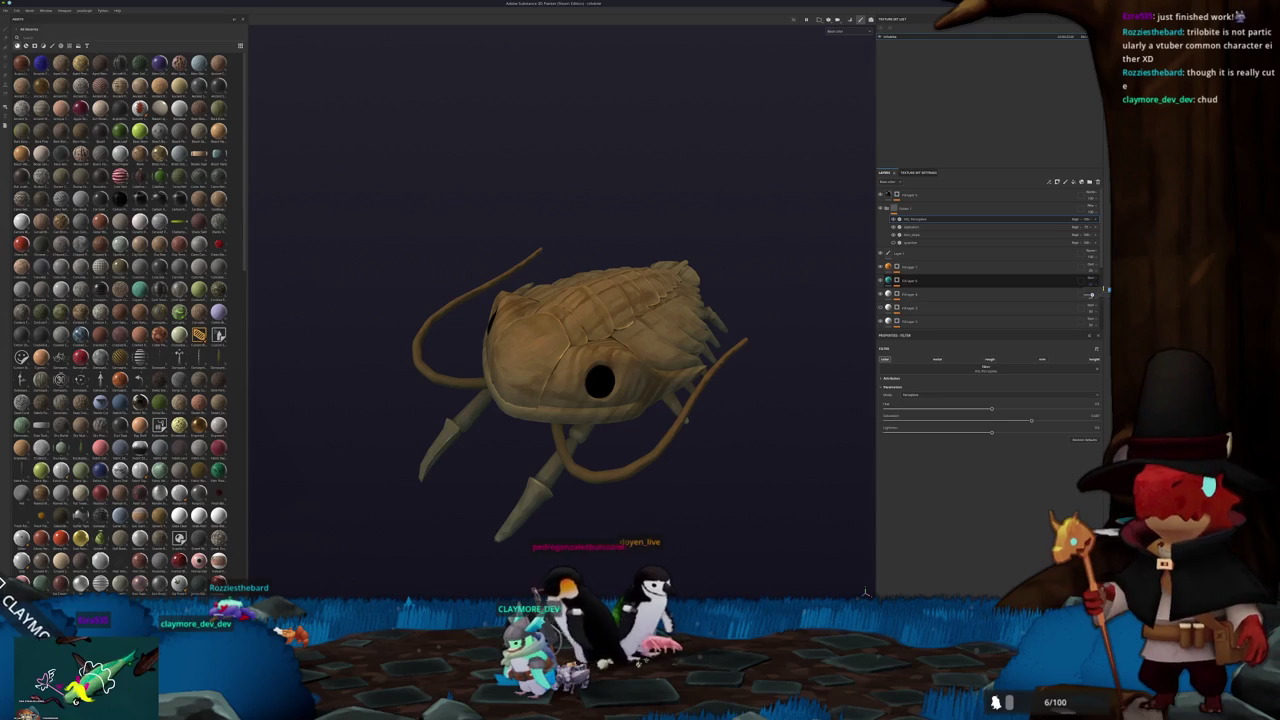
alt+drag(820, 443, 823, 426)
key(ctrl+shift+e)
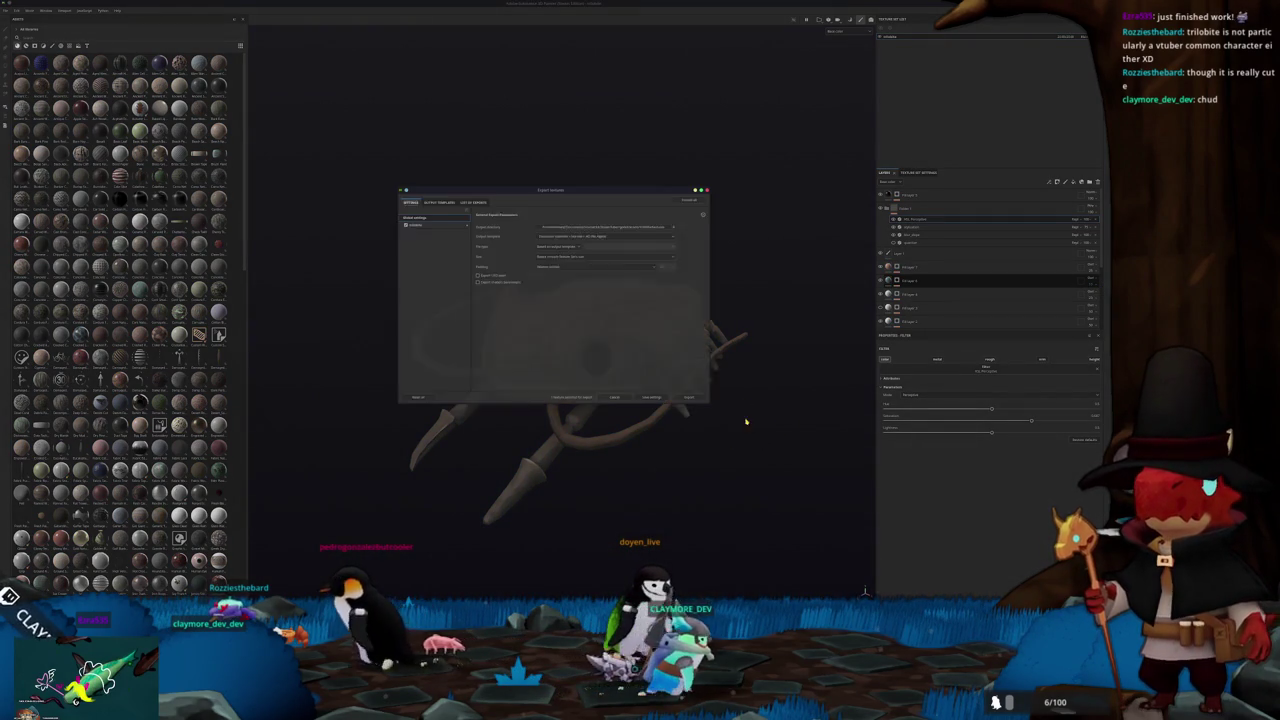
click(688, 399)
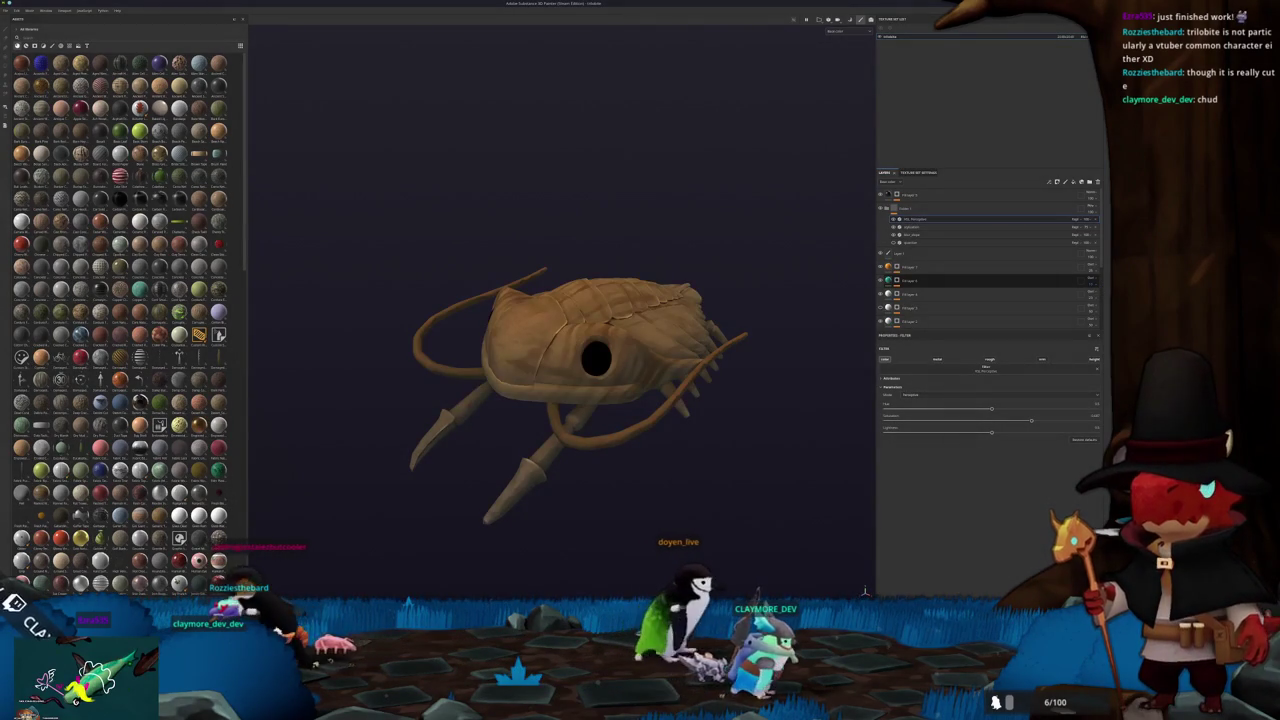
key(alt+Tab)
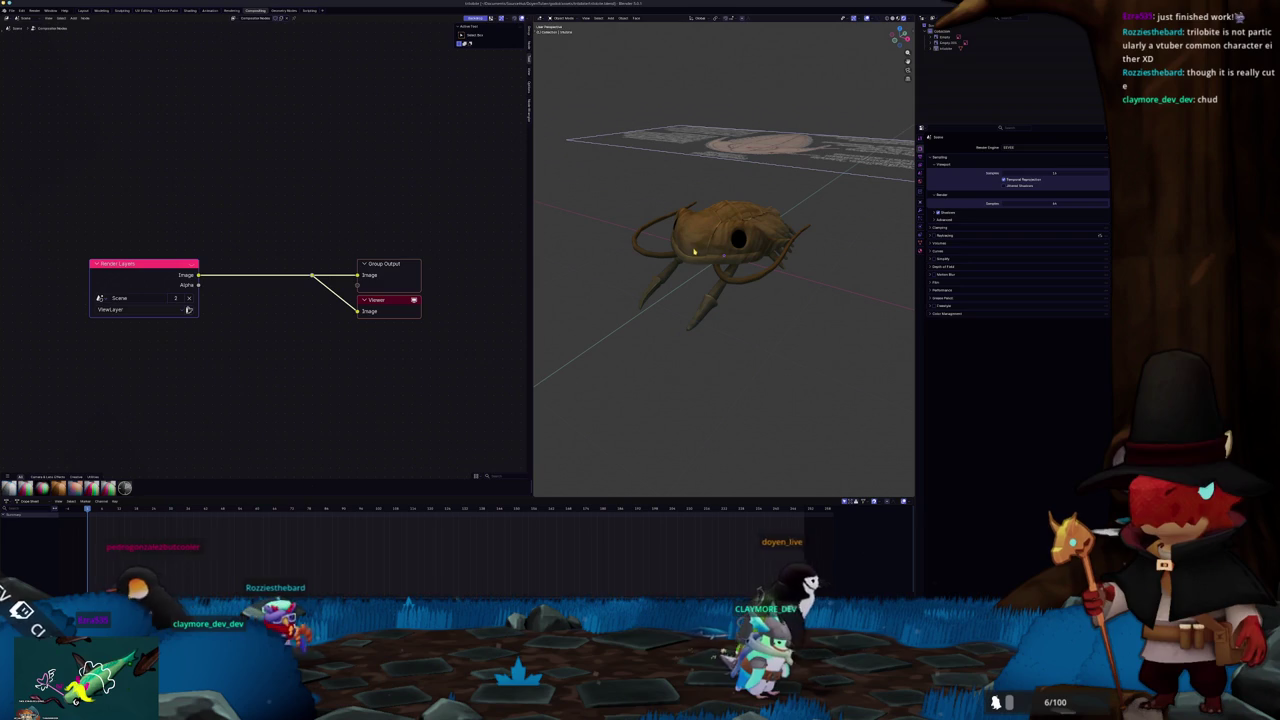
click(191, 11)
middle_drag(588, 243, 591, 253)
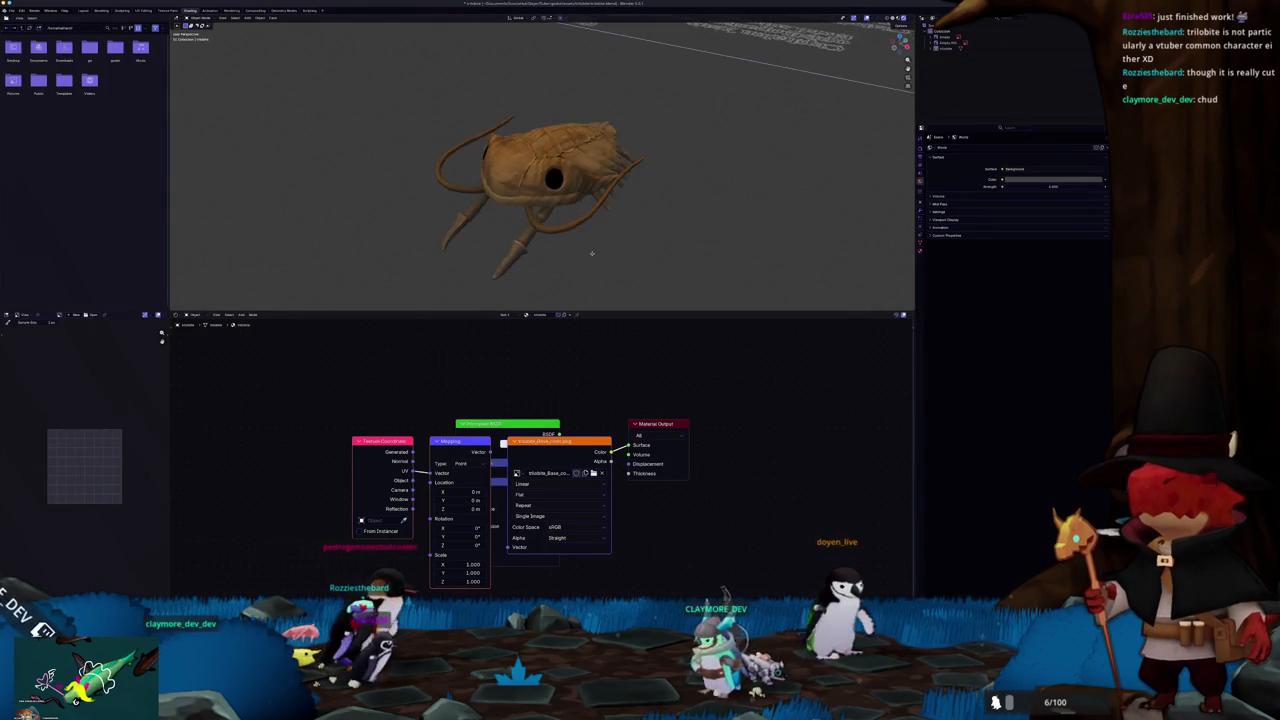
middle_drag(583, 243, 643, 237)
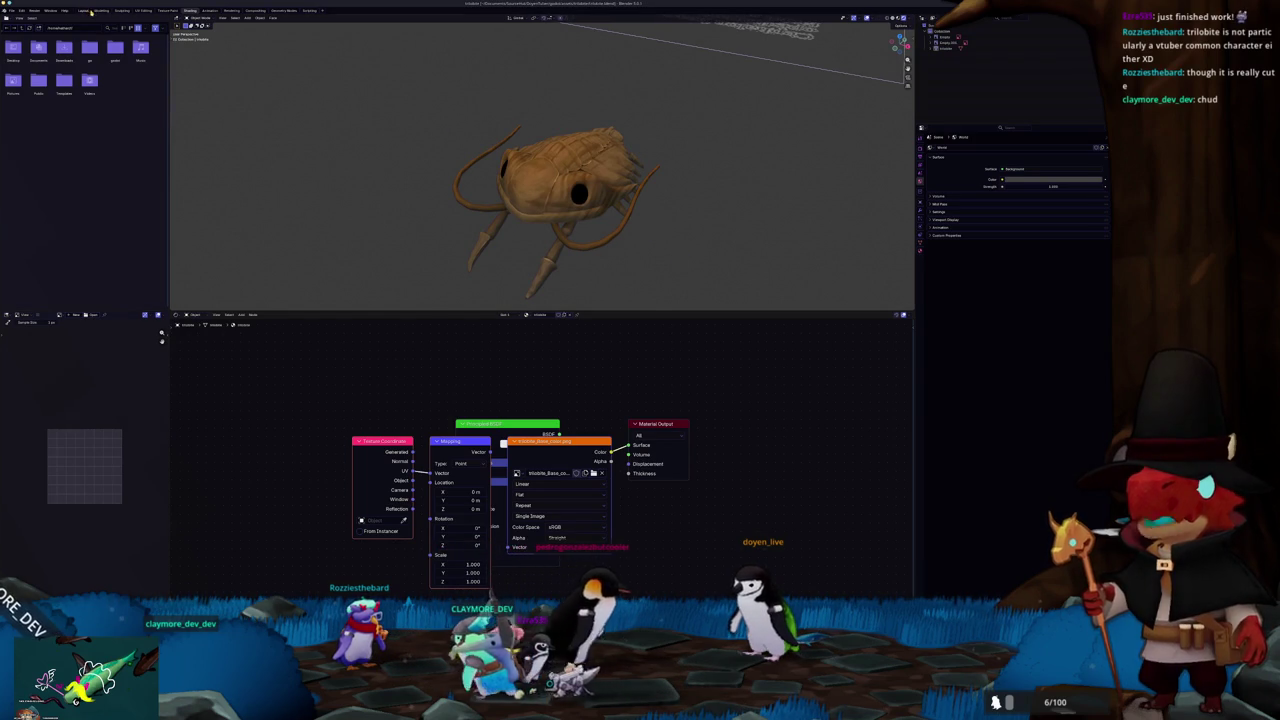
click(256, 10)
middle_drag(612, 268, 790, 237)
click(750, 245)
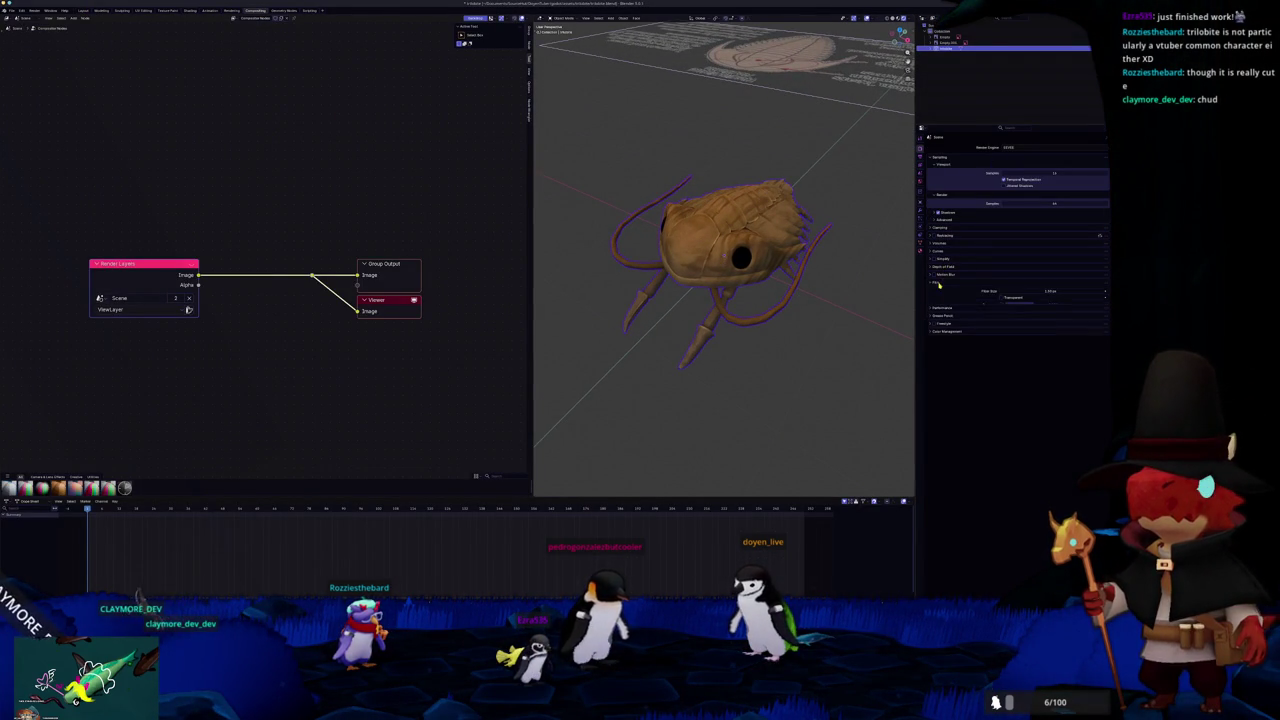
Check Transparent under Render Properties > Film and the Z pass under View Layer > Passes
click(1003, 299)
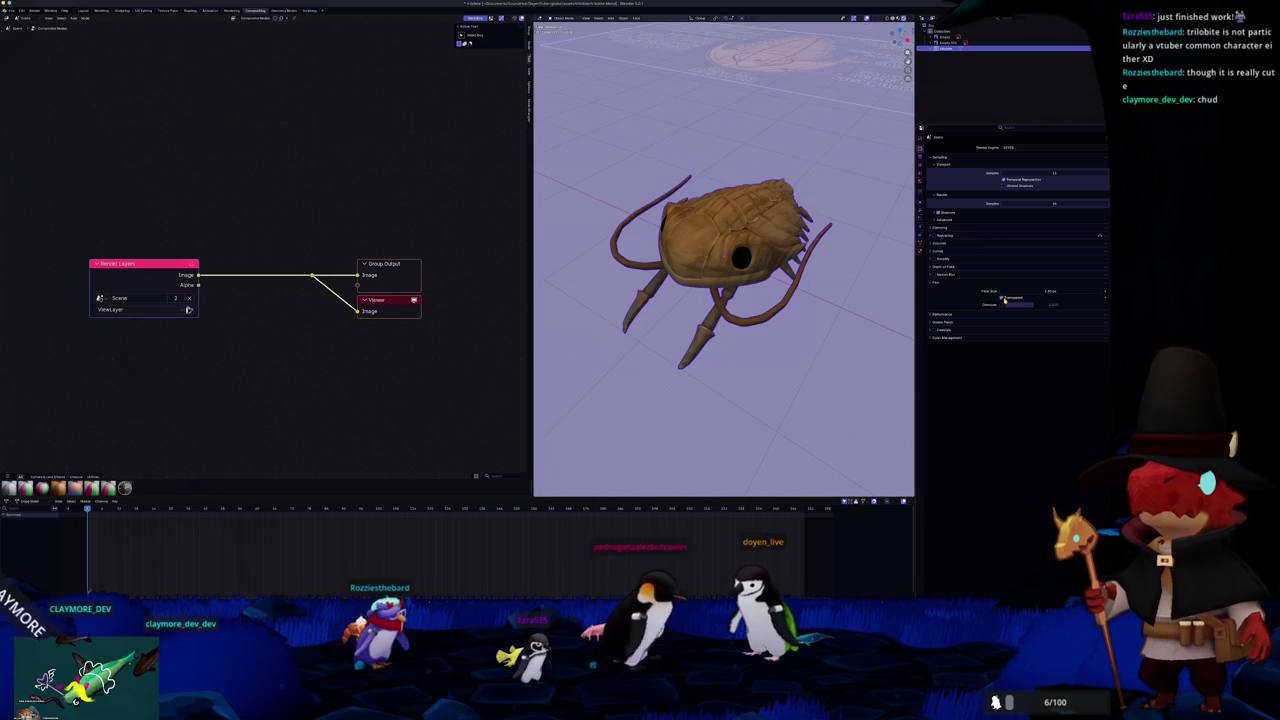
click(918, 186)
click(920, 149)
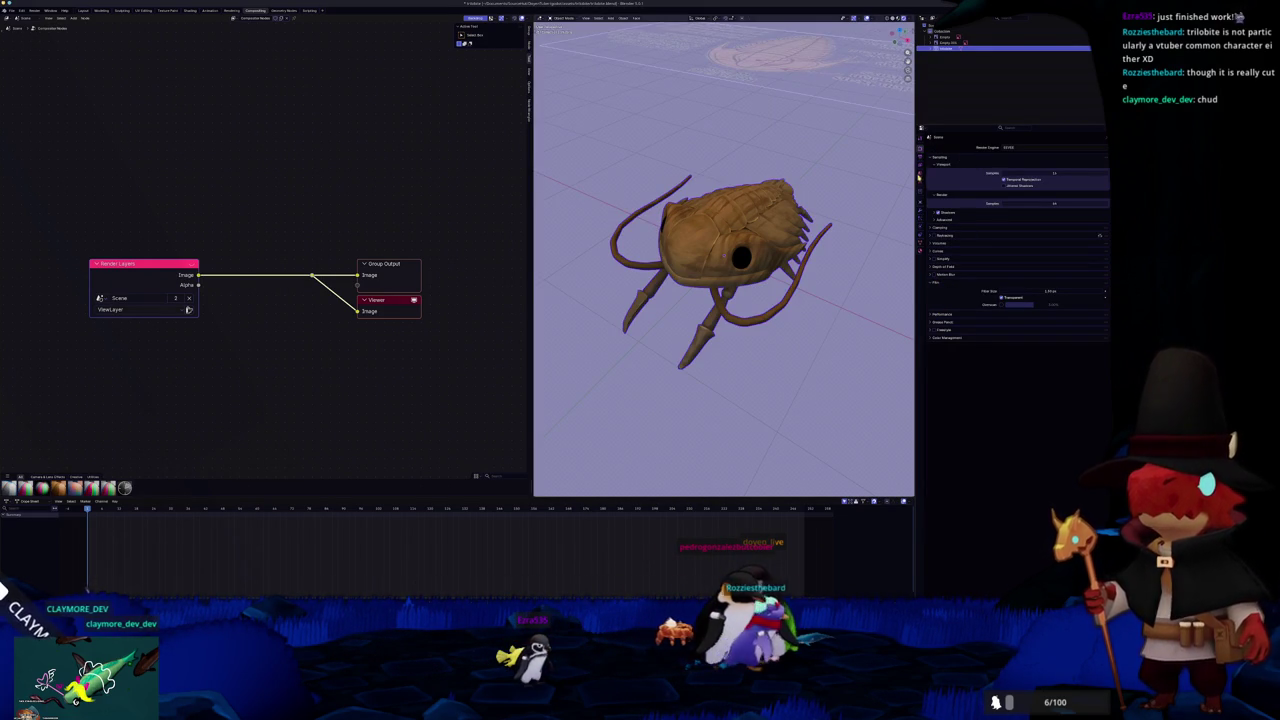
click(920, 158)
click(920, 167)
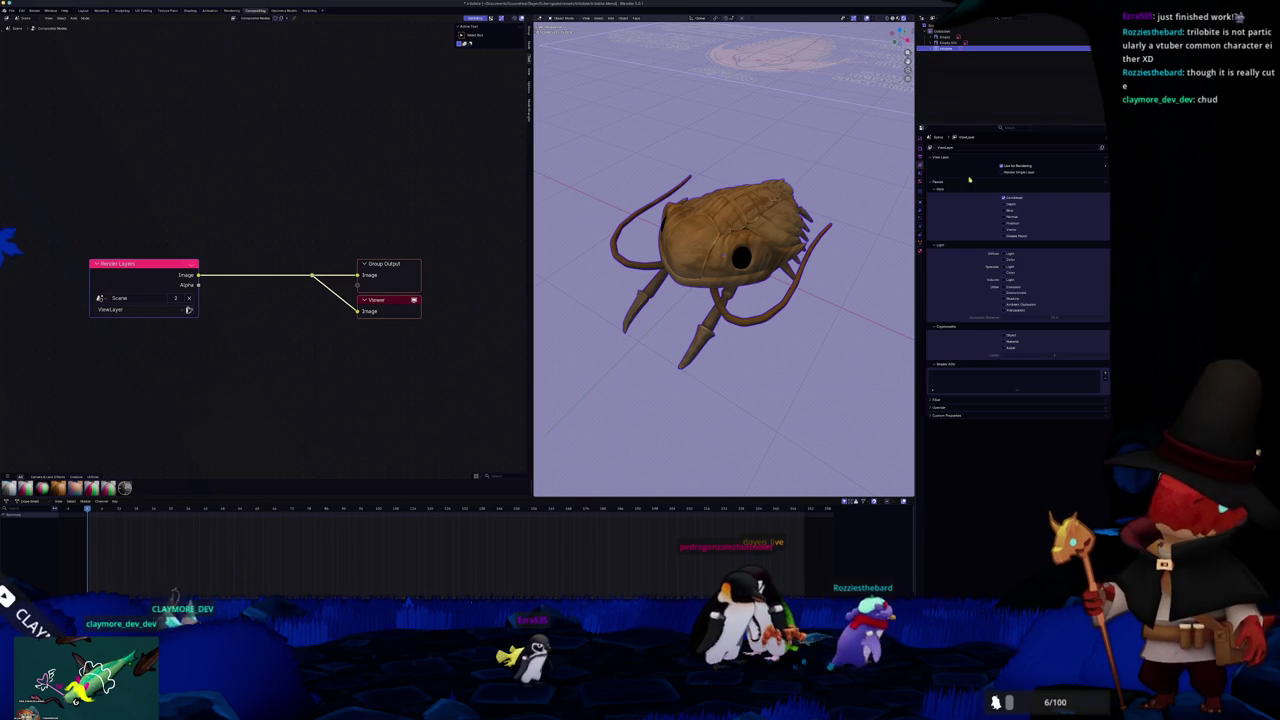
click(1003, 203)
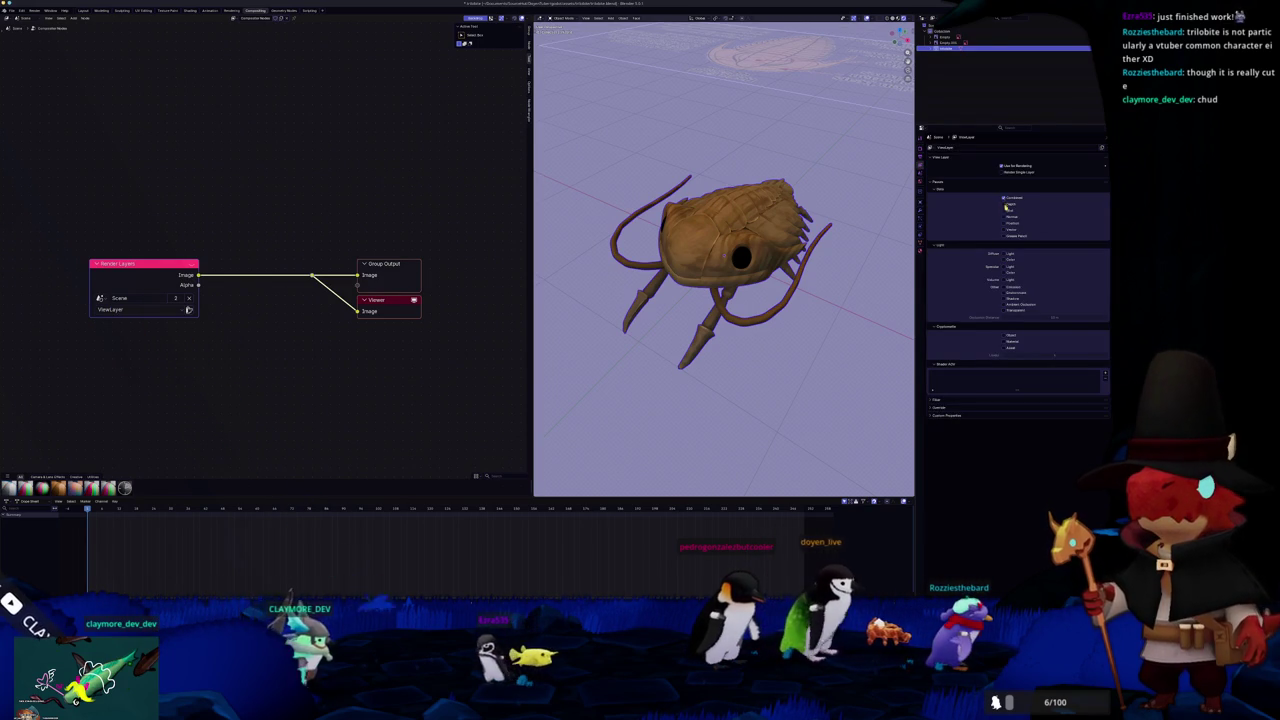
mouse_move(662, 370)
middle_down()
mouse_move(726, 228)
mouse_move(650, 230)
middle_up()
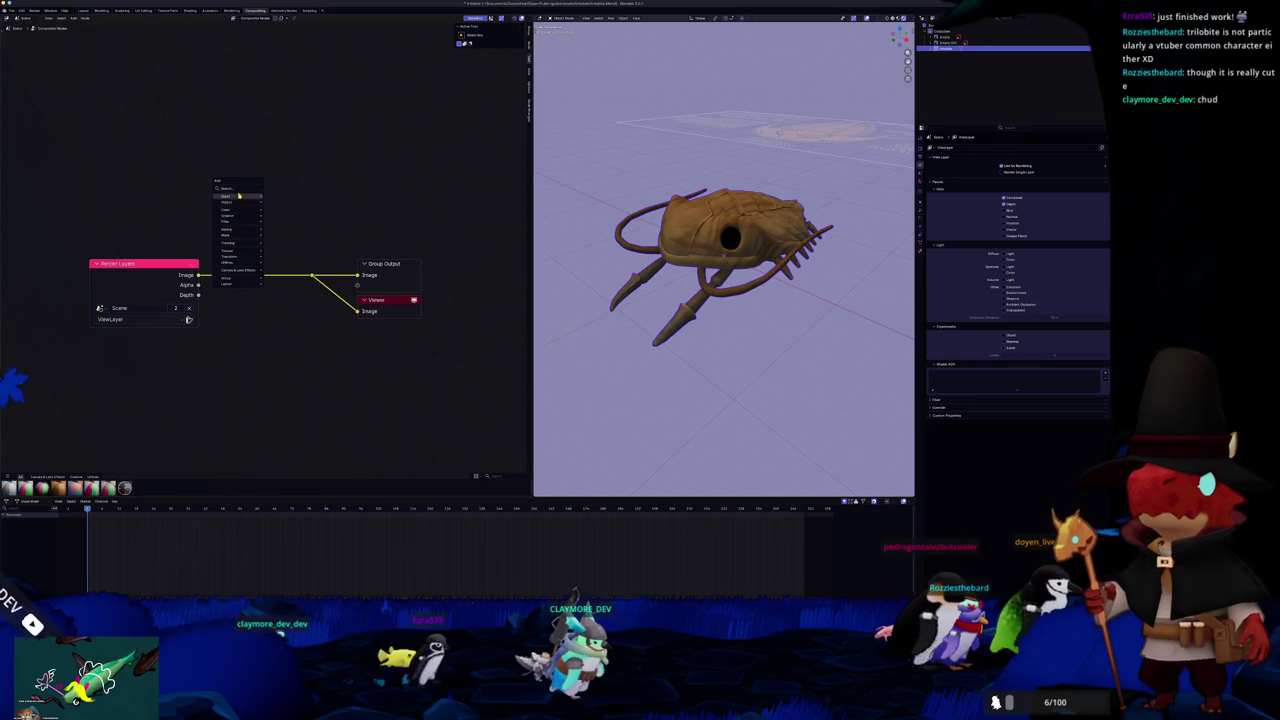
Insert a Laplace filter node after Render Layers and feed the Depth pass into it
text(laplace)
click(303, 233)
click(236, 257)
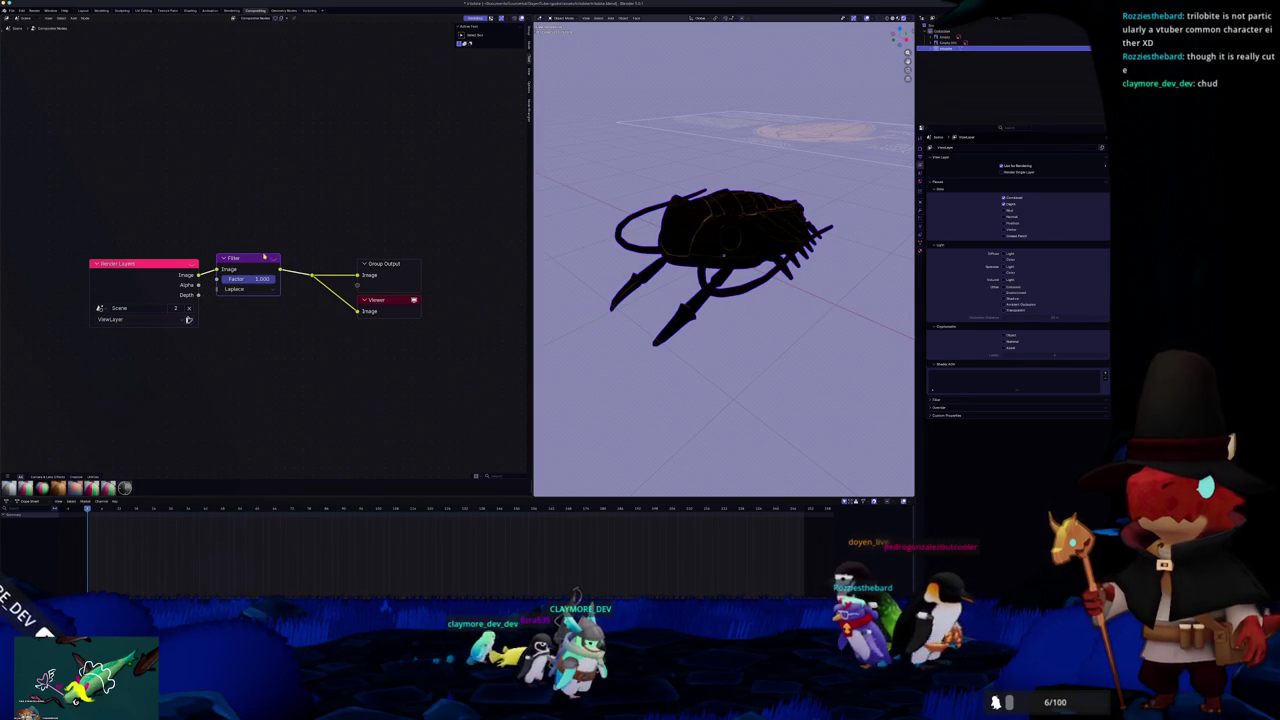
drag(310, 244, 443, 356)
key(g)
click(424, 260)
mouse_move(152, 263)
mouse_down()
mouse_move(131, 242)
mouse_move(96, 264)
mouse_up()
drag(228, 200, 201, 200)
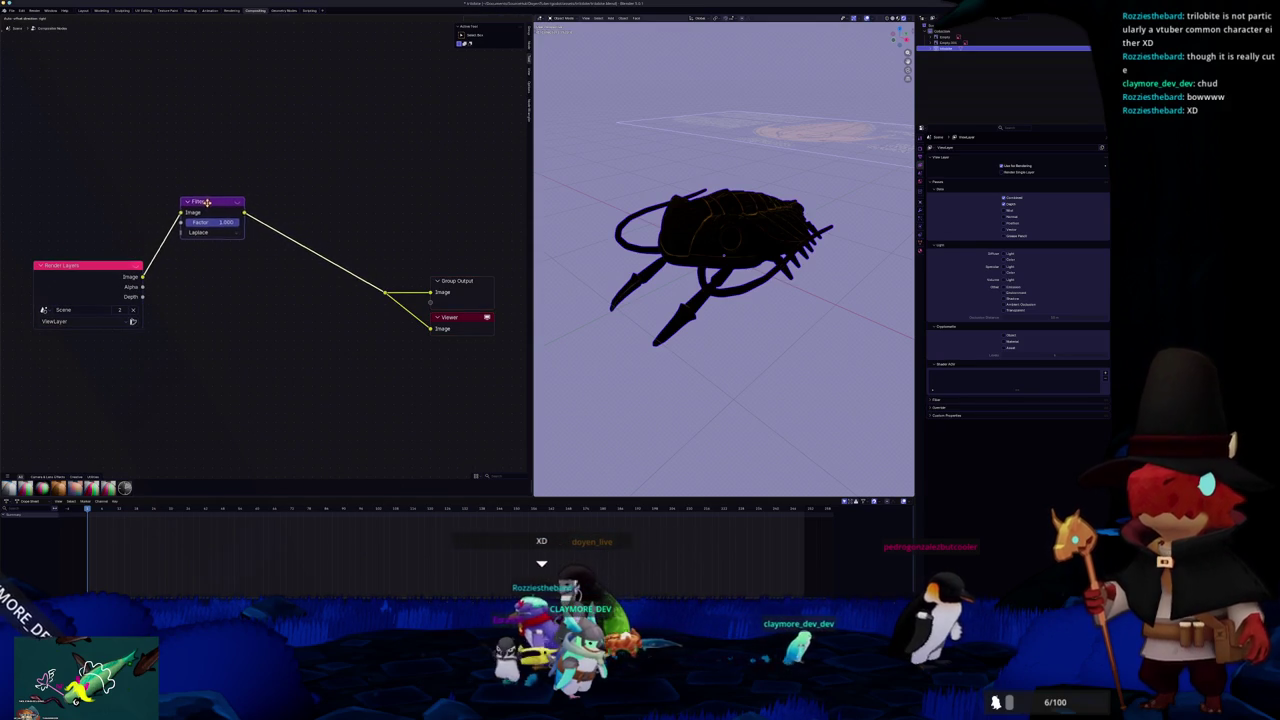
scroll(680, 243, up, 3)
scroll(680, 243, up, 2)
scroll(680, 243, up, 3)
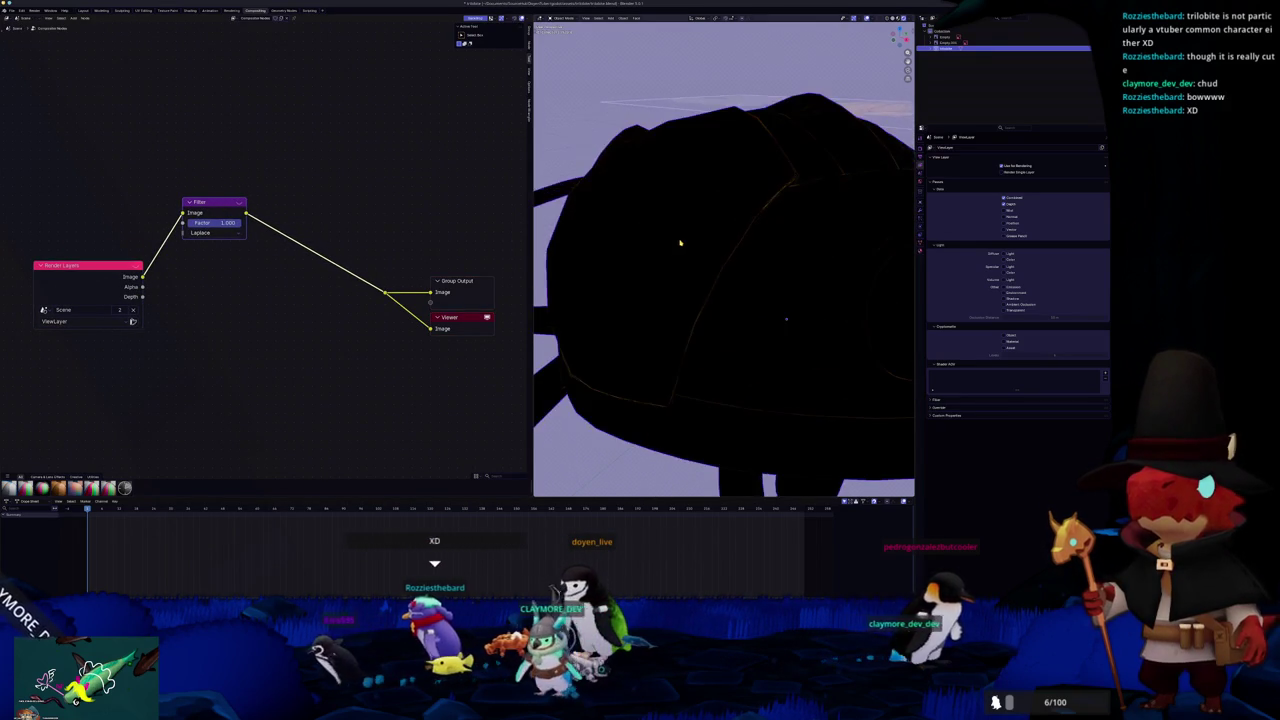
scroll(677, 242, down, 7)
mouse_move(143, 296)
mouse_down()
mouse_move(185, 213)
mouse_move(298, 176)
mouse_up()
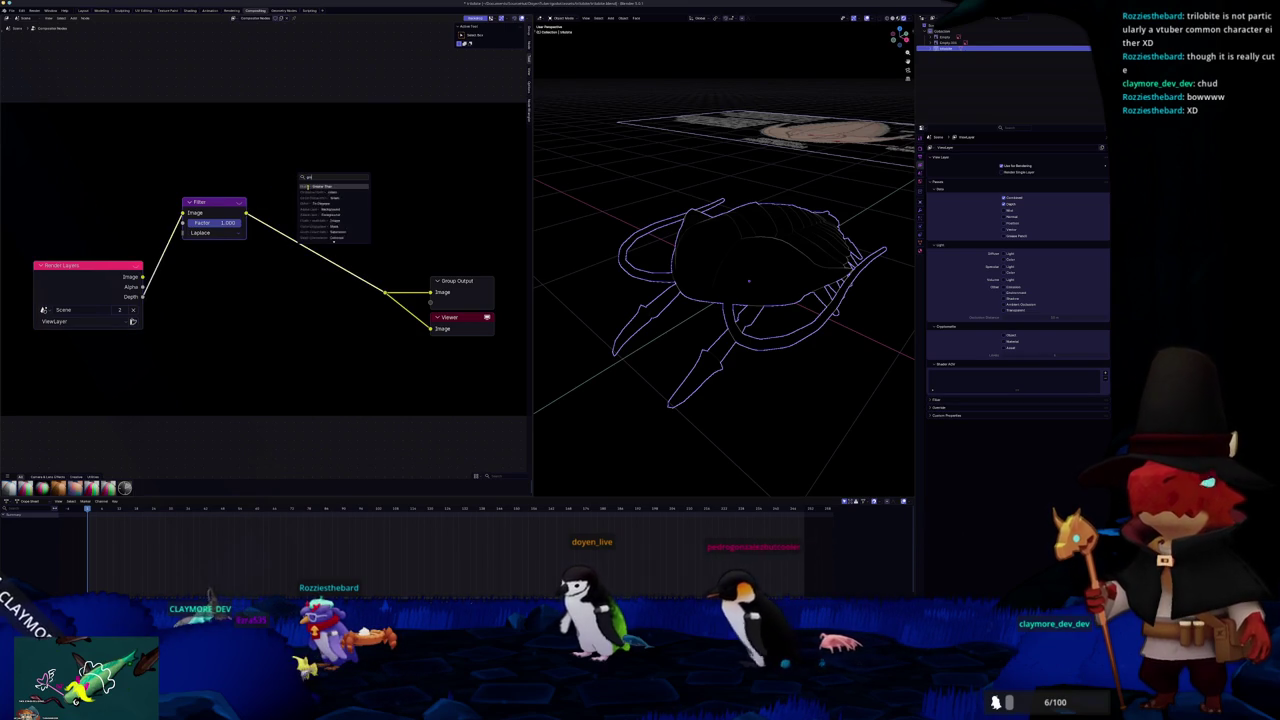
Add a Greater Than node after the Laplace filter
click(307, 186)
drag(276, 183, 284, 171)
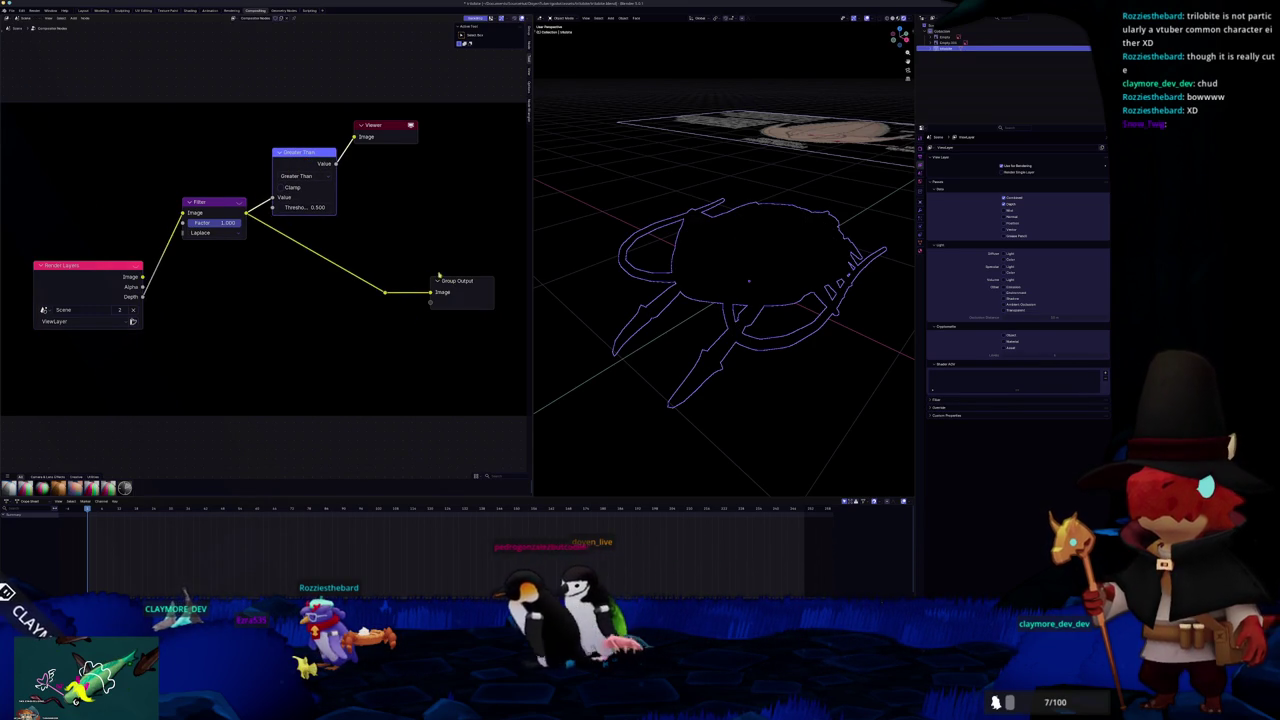
click(566, 263)
middle_drag(623, 286, 596, 283)
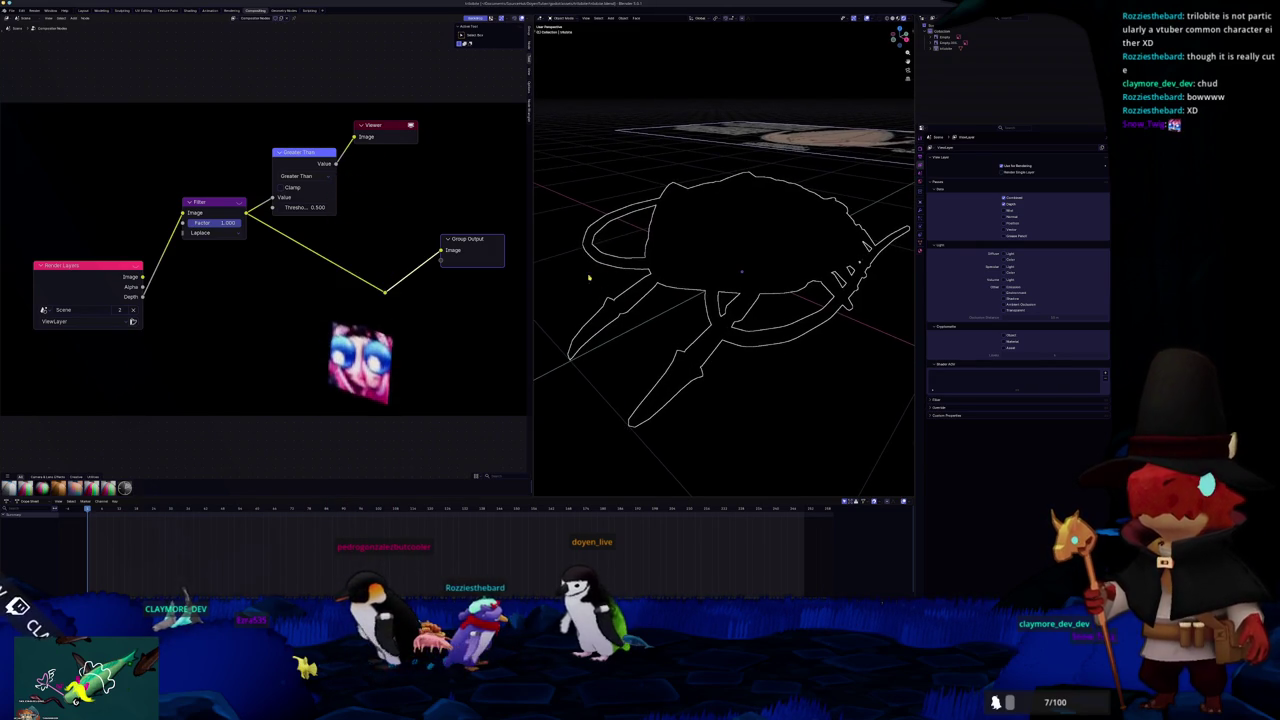
middle_drag(400, 190, 386, 163)
scroll(371, 263, down, 1)
Add a Mix node with Mix blending, move Group Output aside, and connect Mix Result to the Viewer
key(shift+a)
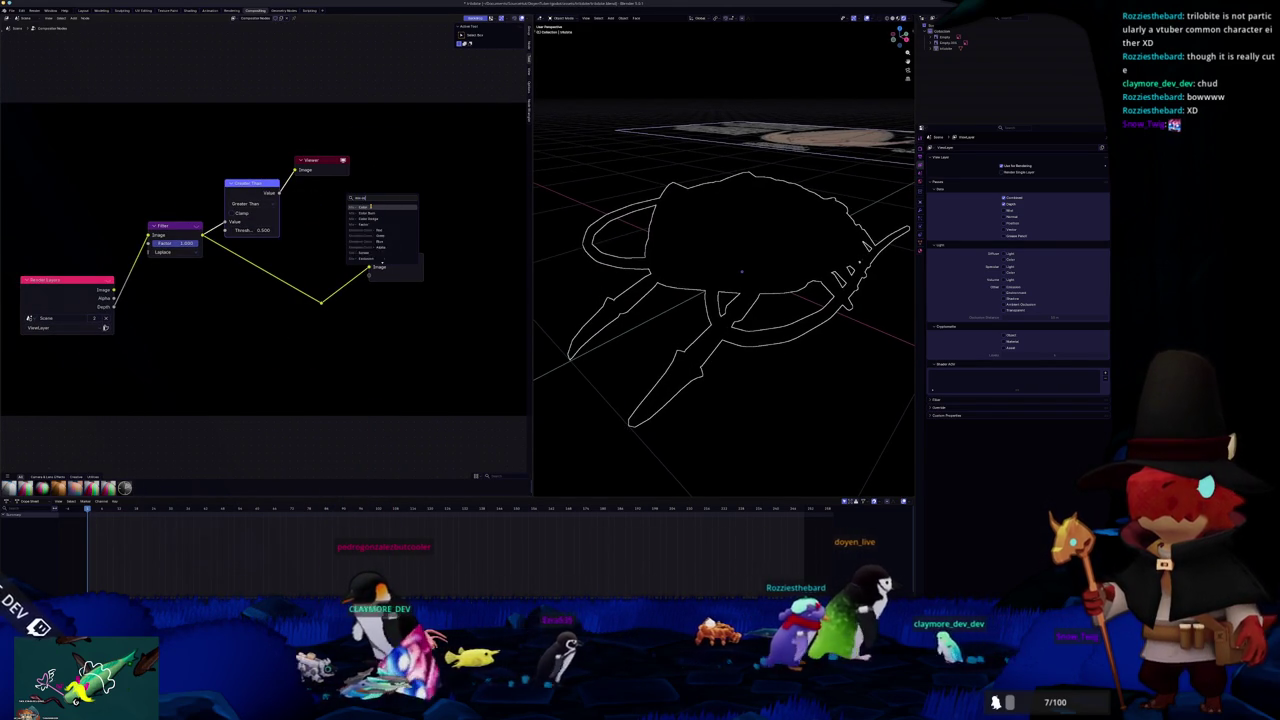
click(370, 206)
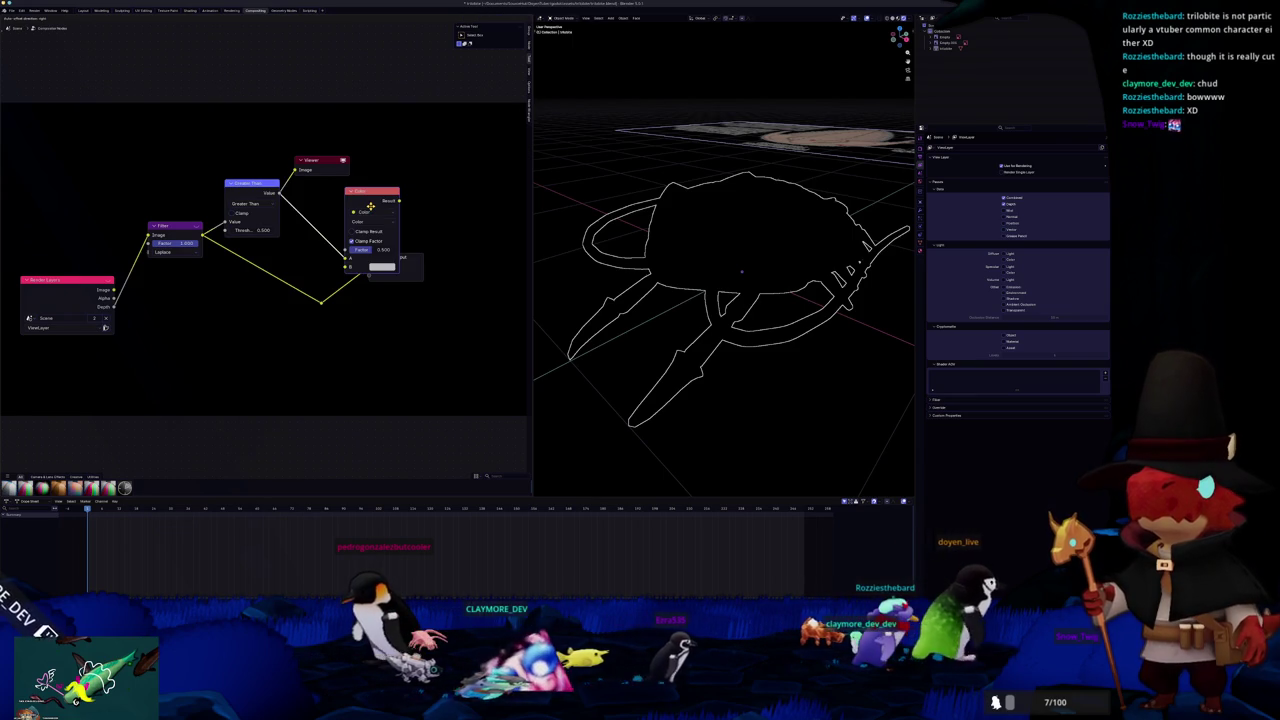
click(391, 153)
click(389, 170)
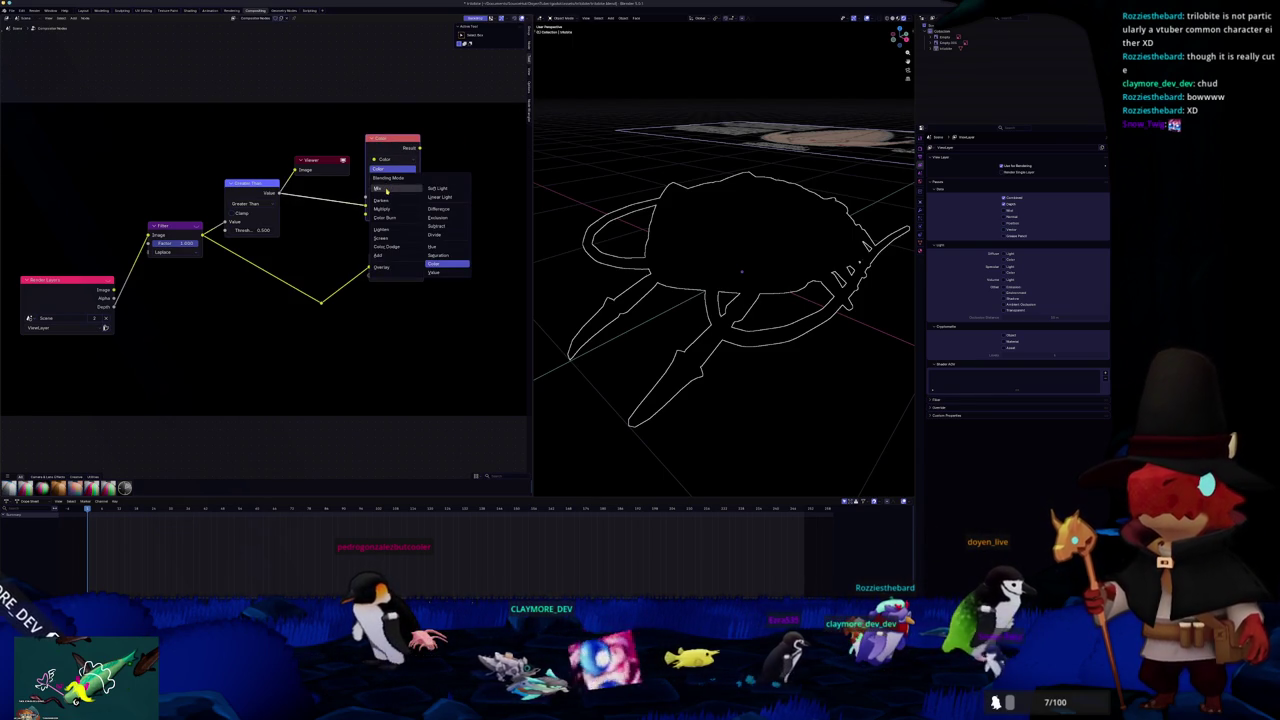
click(386, 189)
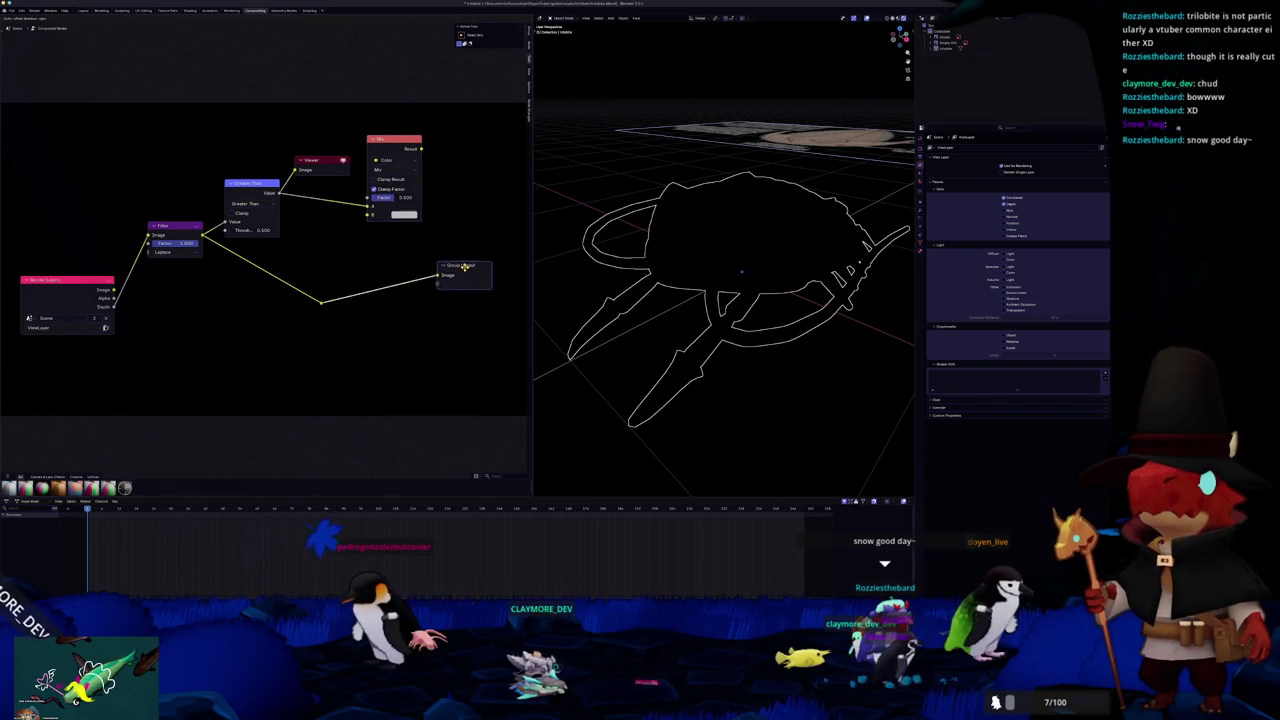
middle_drag(491, 262, 408, 265)
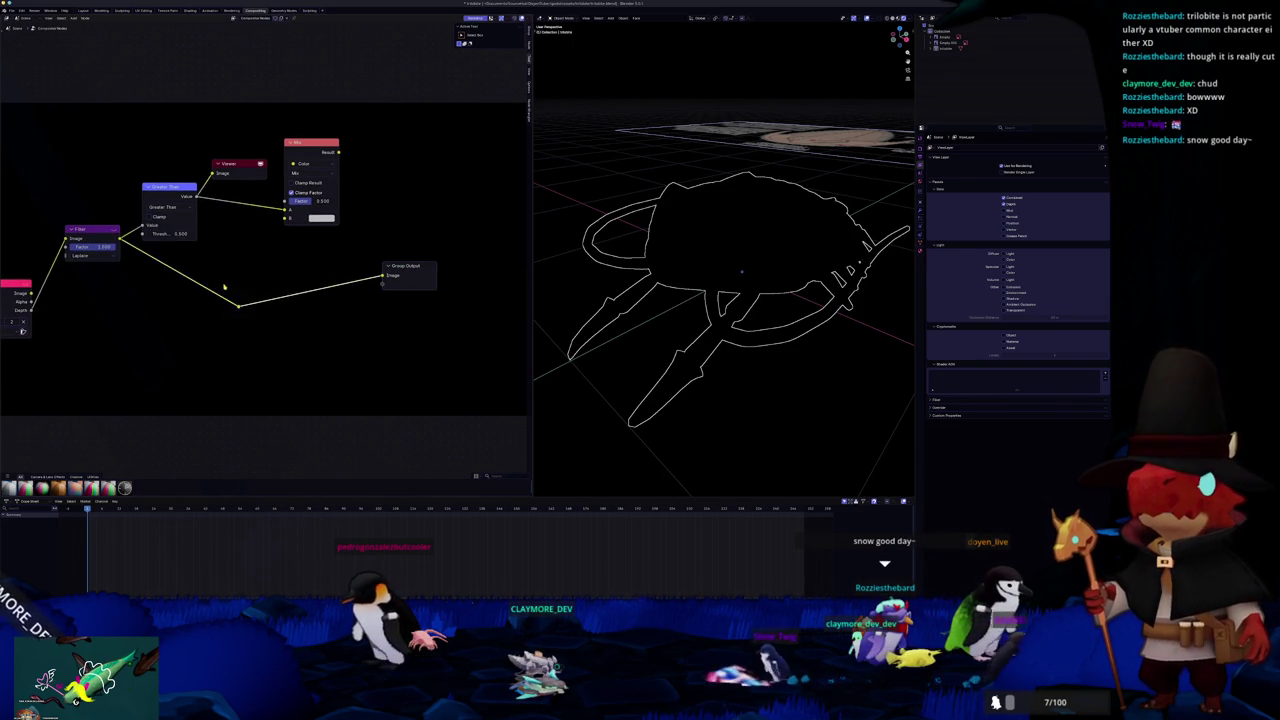
drag(455, 180, 488, 184)
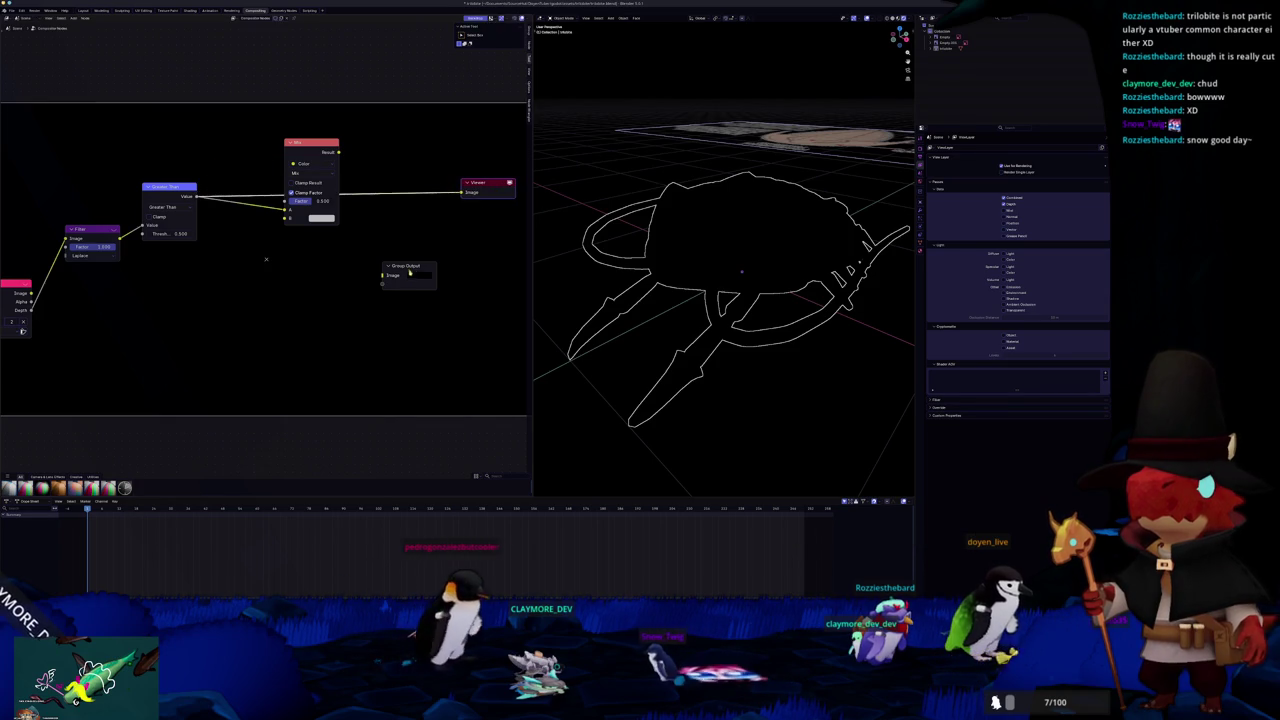
drag(408, 268, 490, 208)
drag(338, 151, 472, 185)
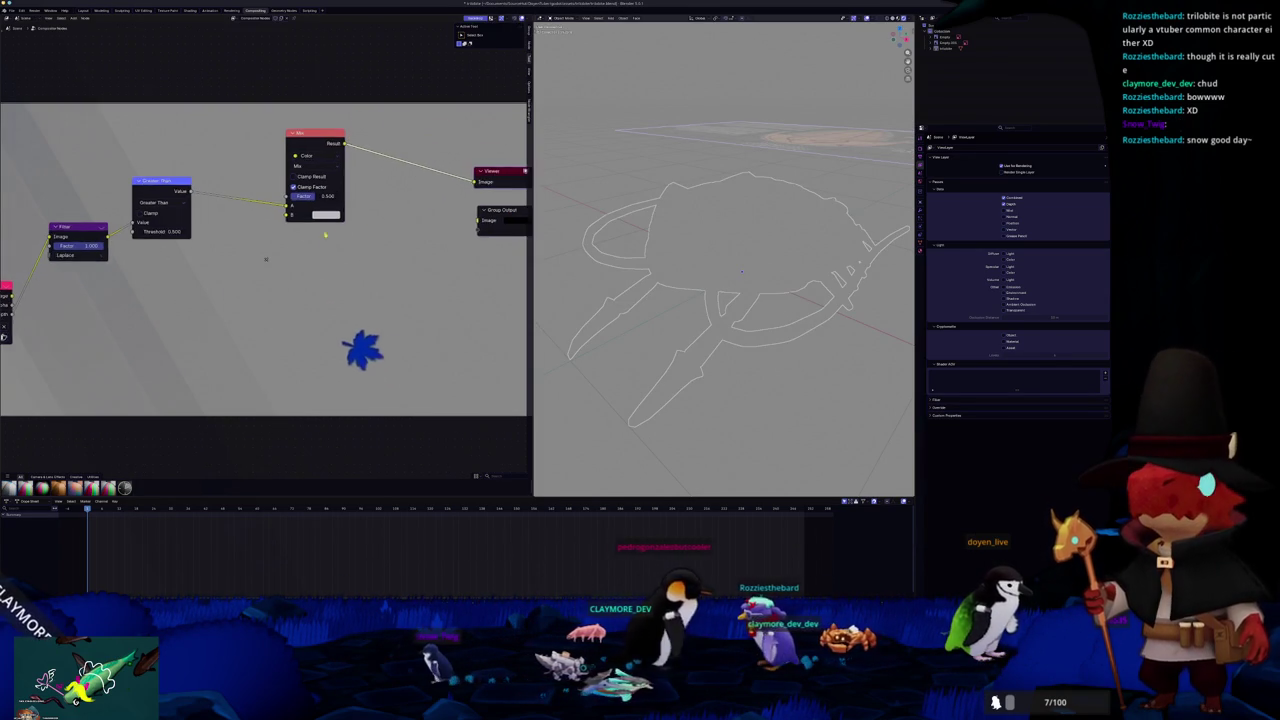
Link the Render Layers Image into the Mix node and add a Multiply math node
scroll(155, 282, down, 1)
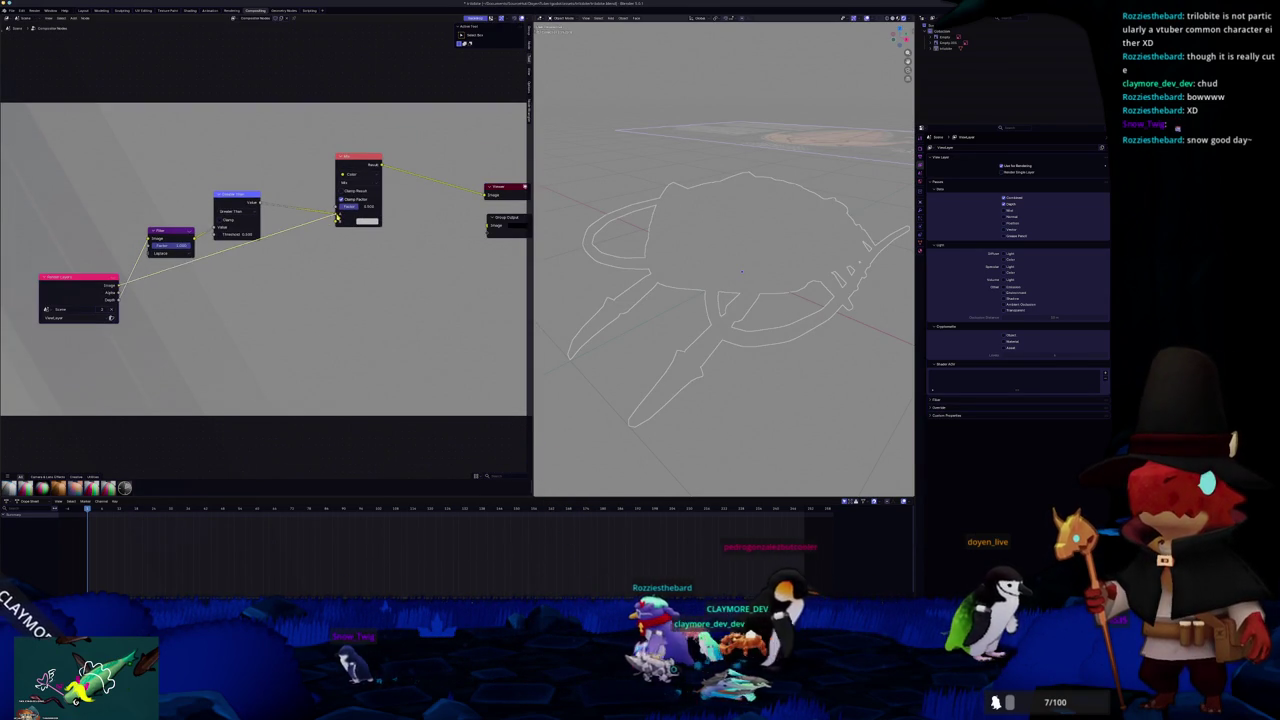
drag(155, 282, 264, 202)
key(shift+a)
text(multiply)
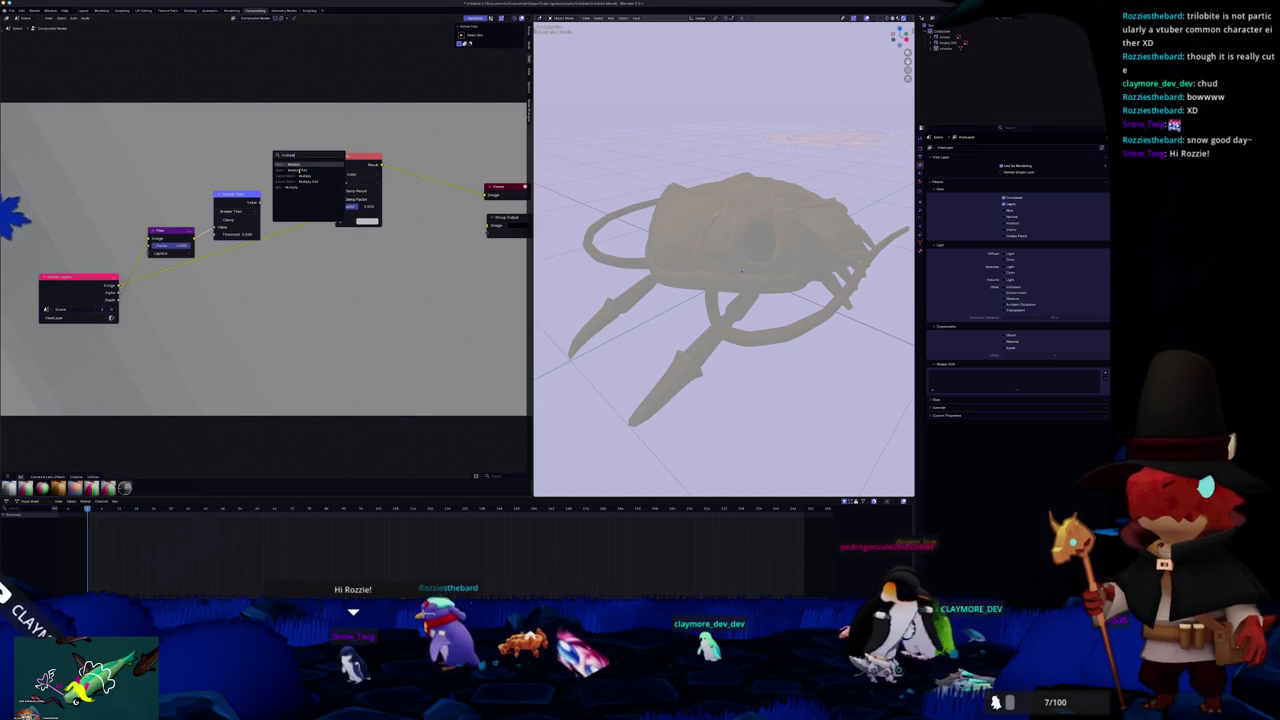
key(Return)
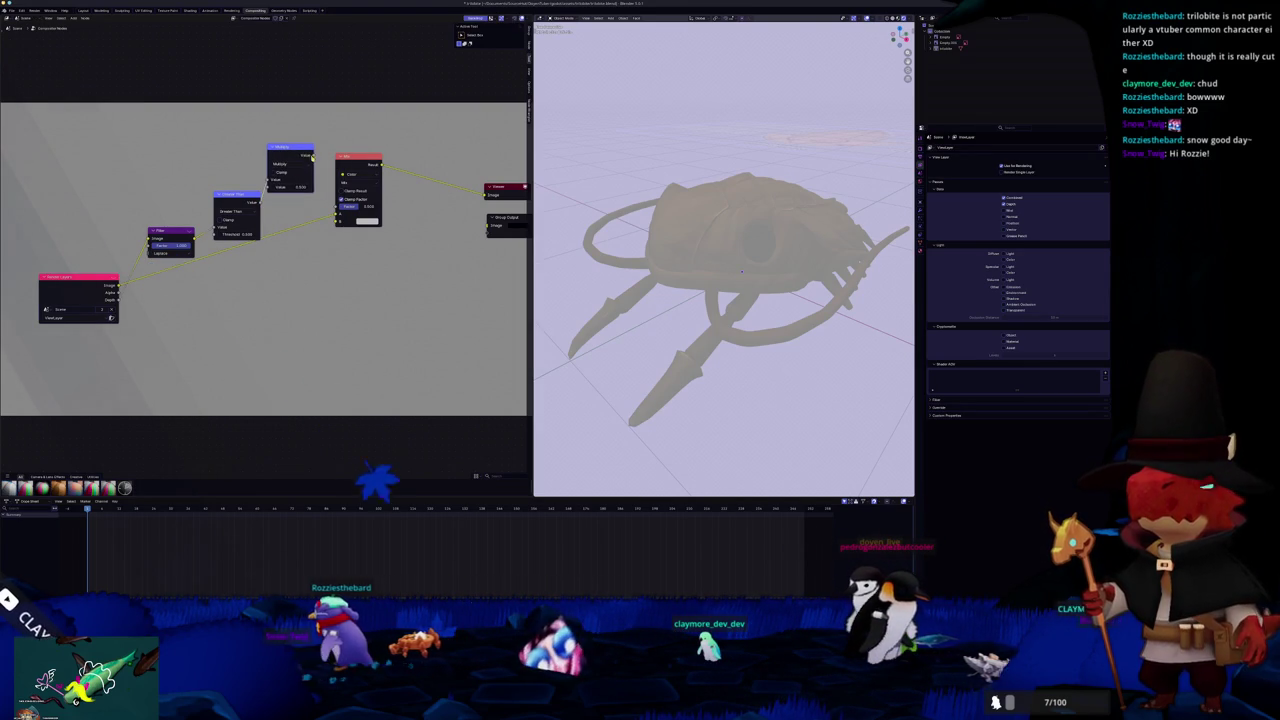
Set the Mix node's colour swatch to black (#000000)
middle_drag(367, 221, 291, 251)
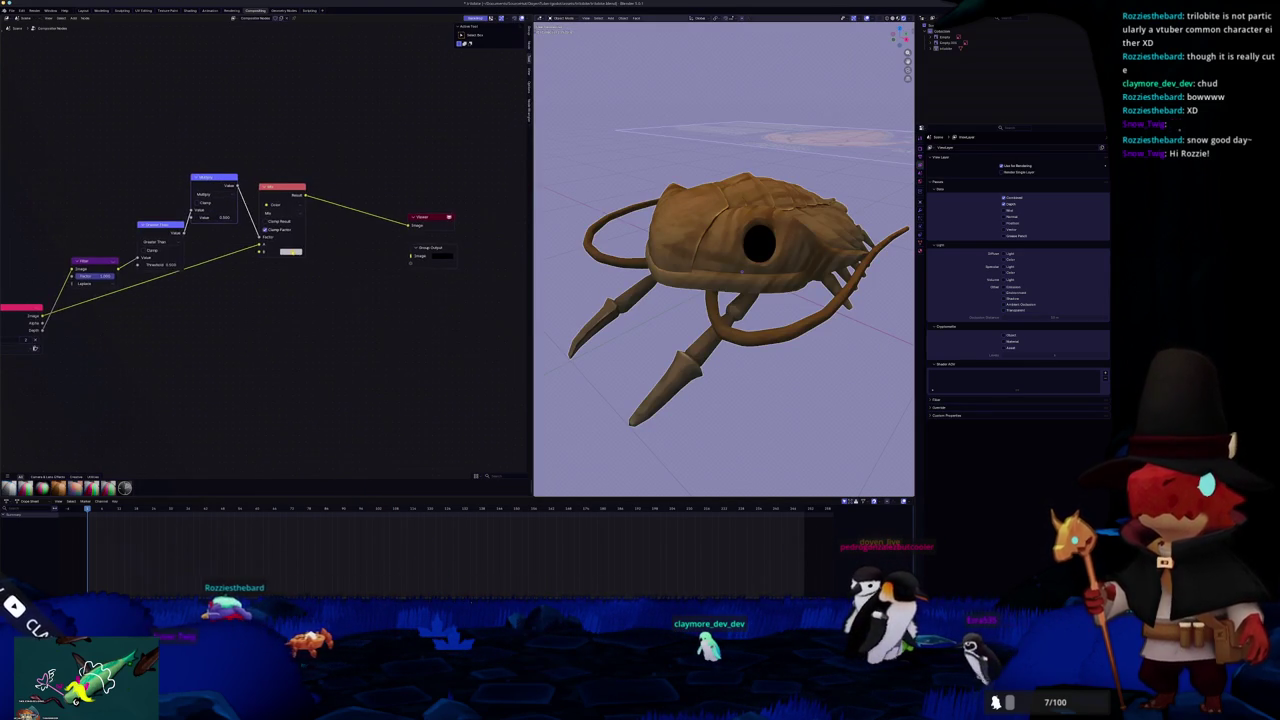
click(291, 251)
click(340, 187)
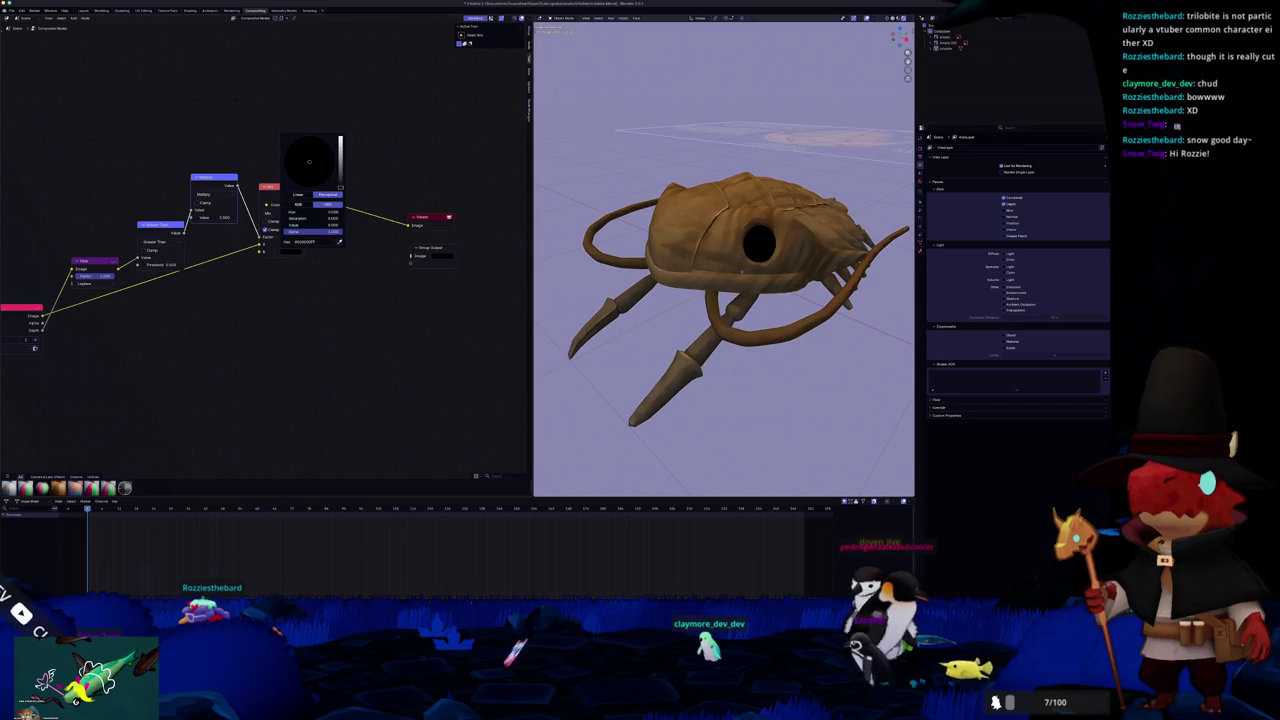
middle_drag(339, 276, 323, 286)
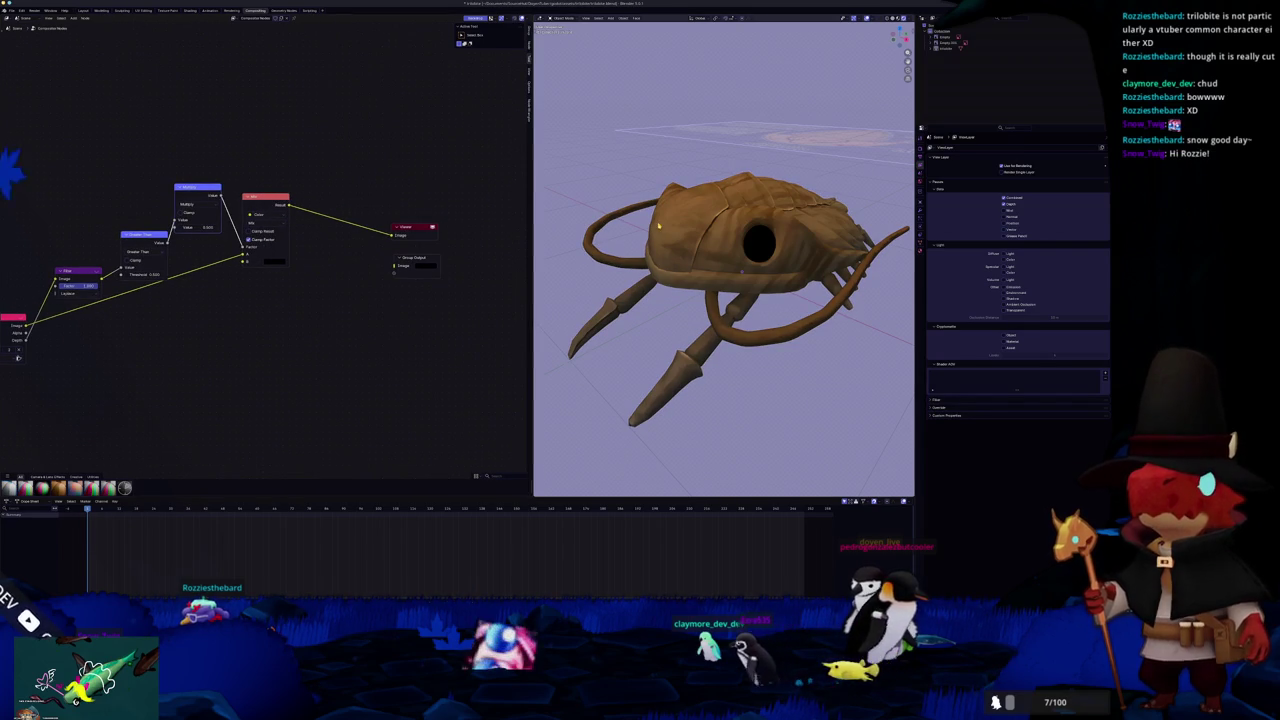
middle_drag(659, 226, 433, 254)
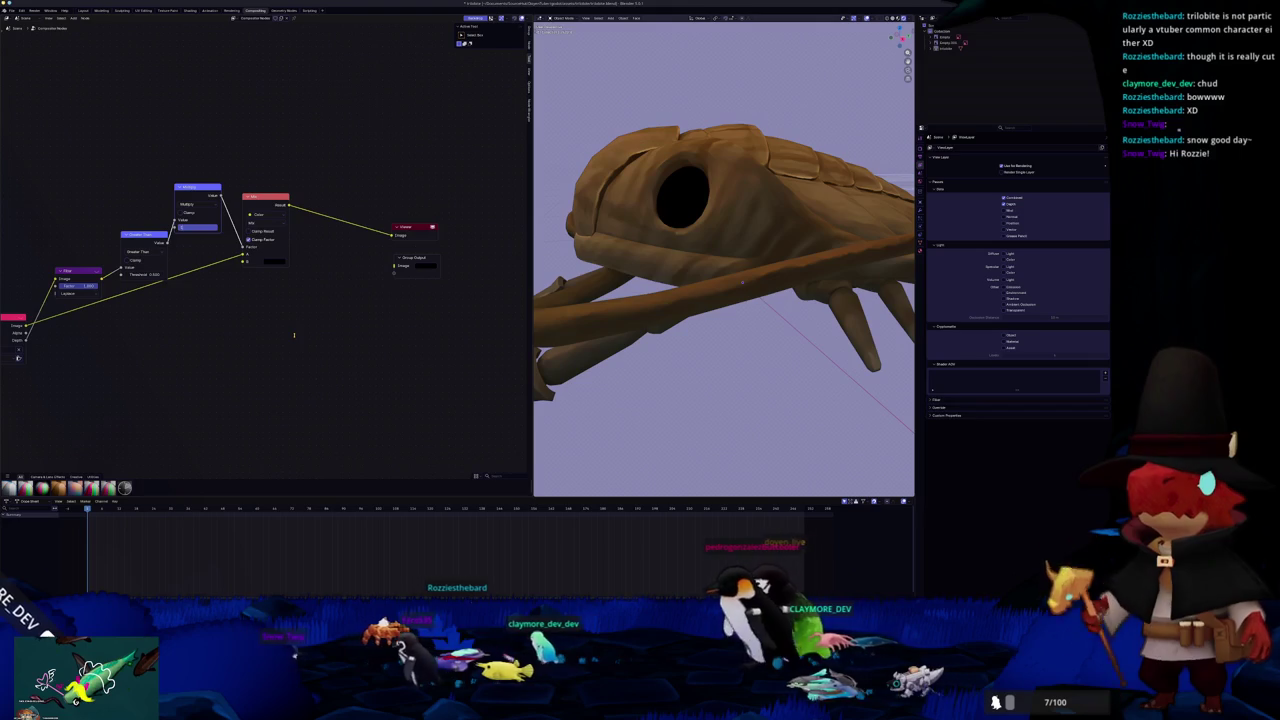
Rearrange the Mix, Multiply, Greater Than and Filter nodes to make room in the tree
drag(260, 197, 305, 211)
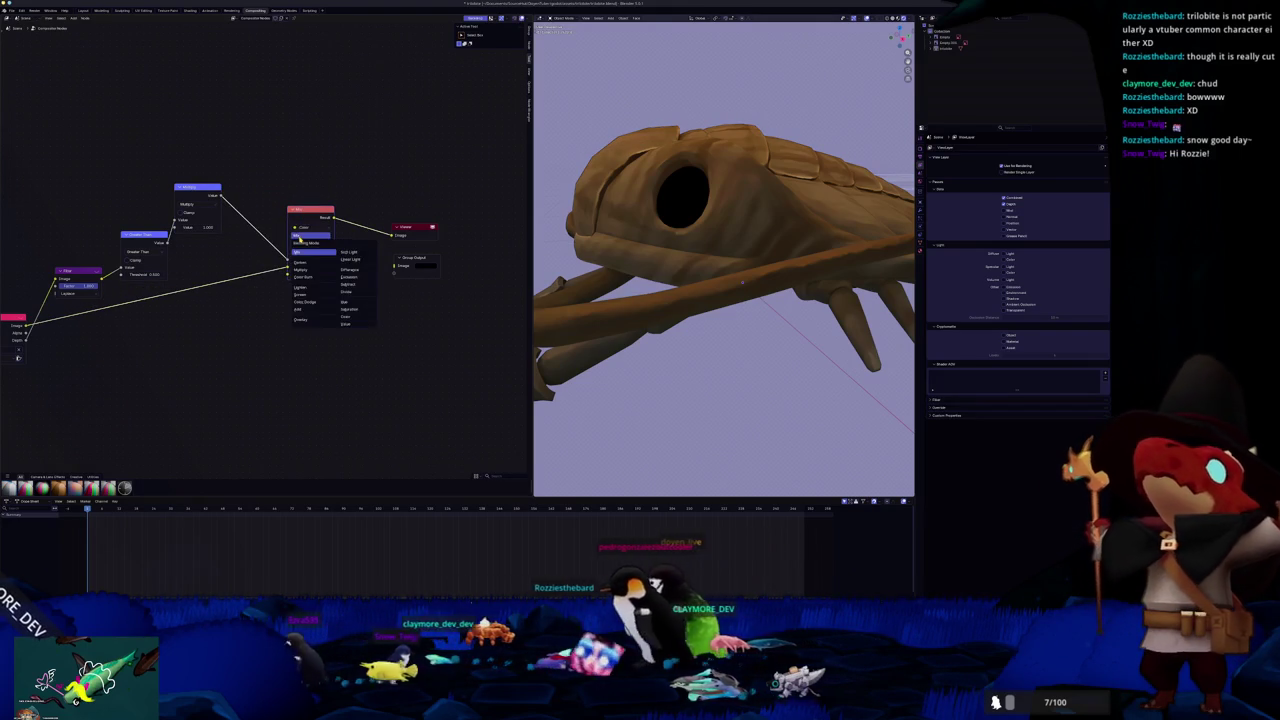
drag(192, 189, 227, 207)
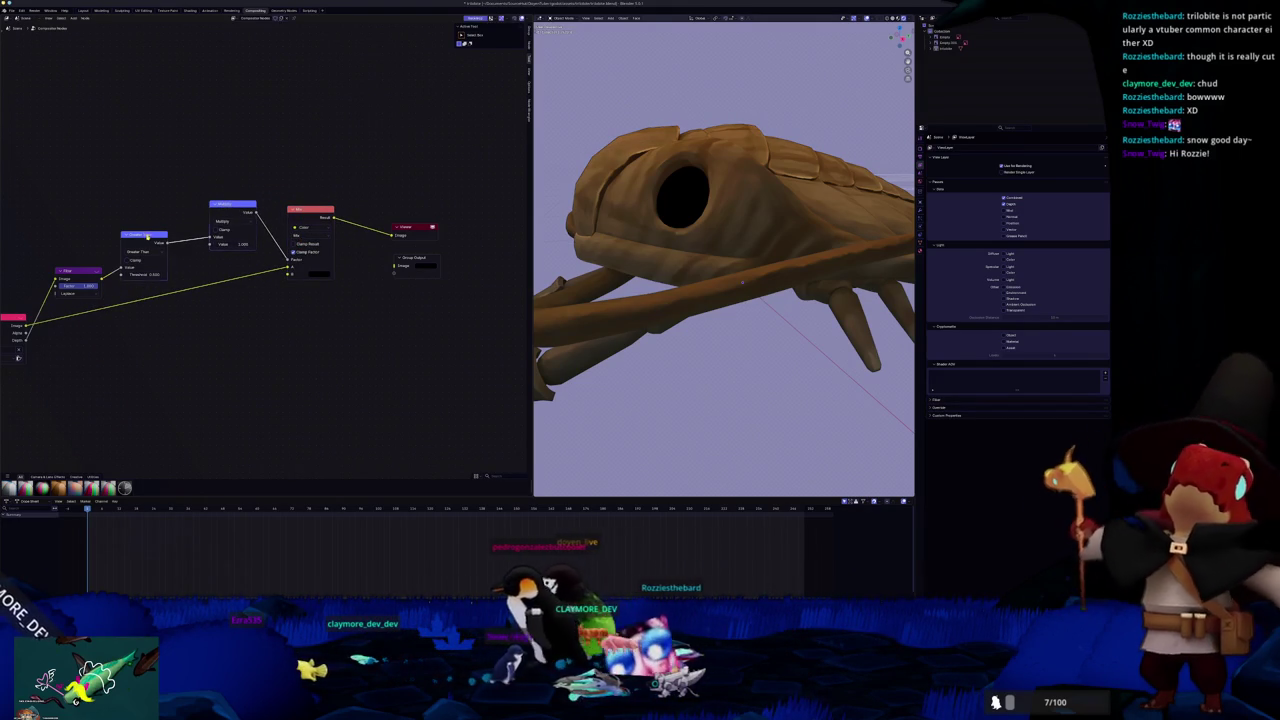
drag(144, 234, 167, 203)
scroll(275, 293, down, 1)
middle_drag(275, 293, 280, 295)
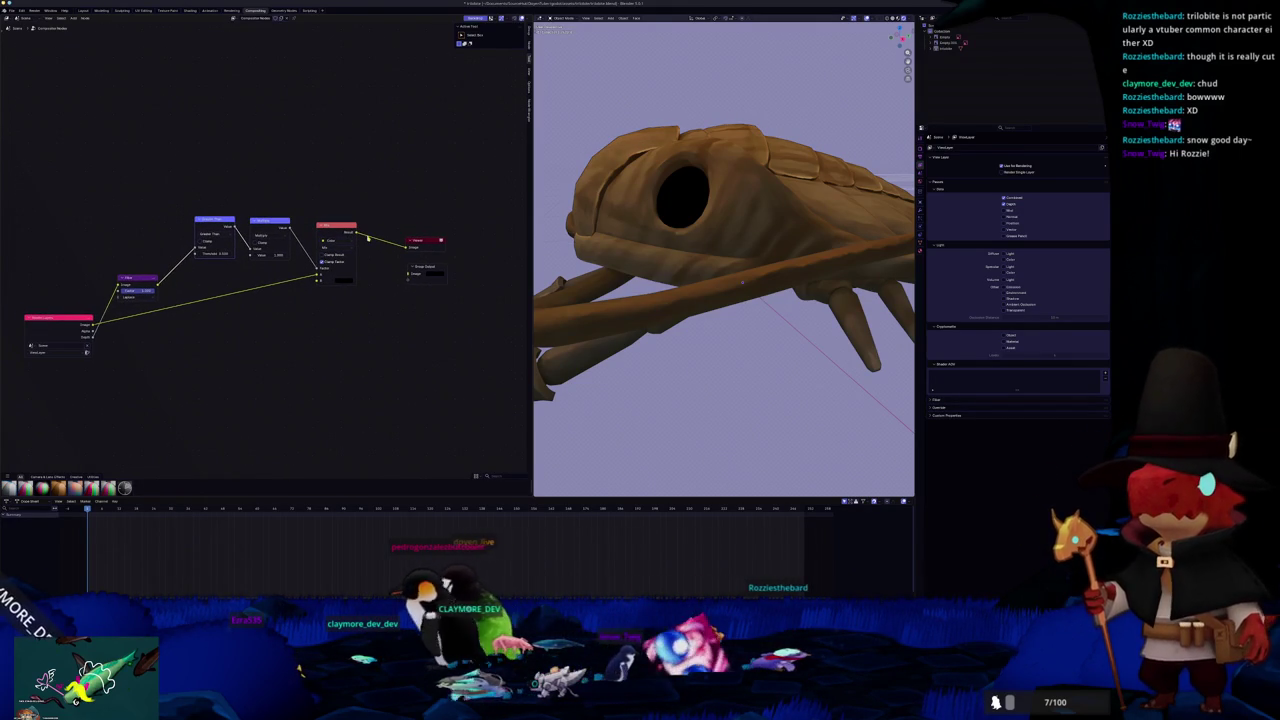
drag(427, 240, 447, 245)
scroll(643, 230, down, 6)
middle_drag(643, 230, 650, 240)
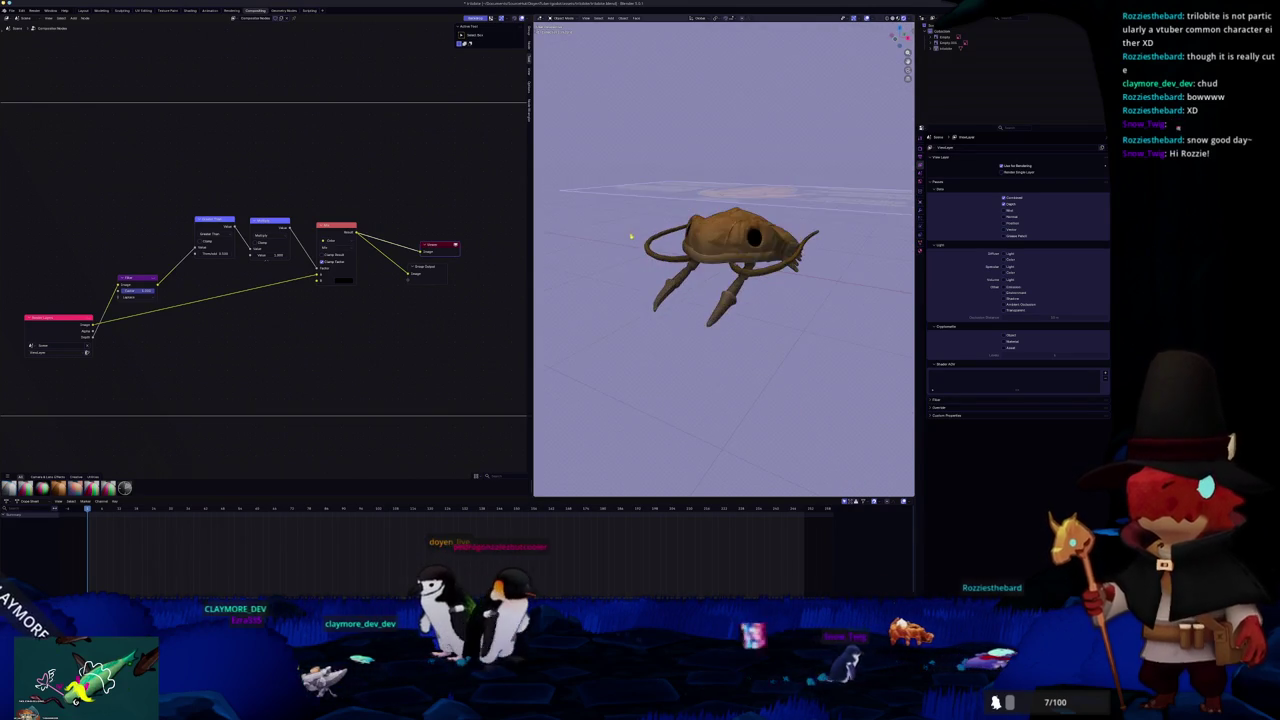
scroll(650, 240, up, 3)
scroll(650, 240, up, 3)
drag(140, 283, 112, 249)
Add a Blur node with Size 1, then a filter node after Mix feeding the Viewer
key(shift+a)
text(bl)
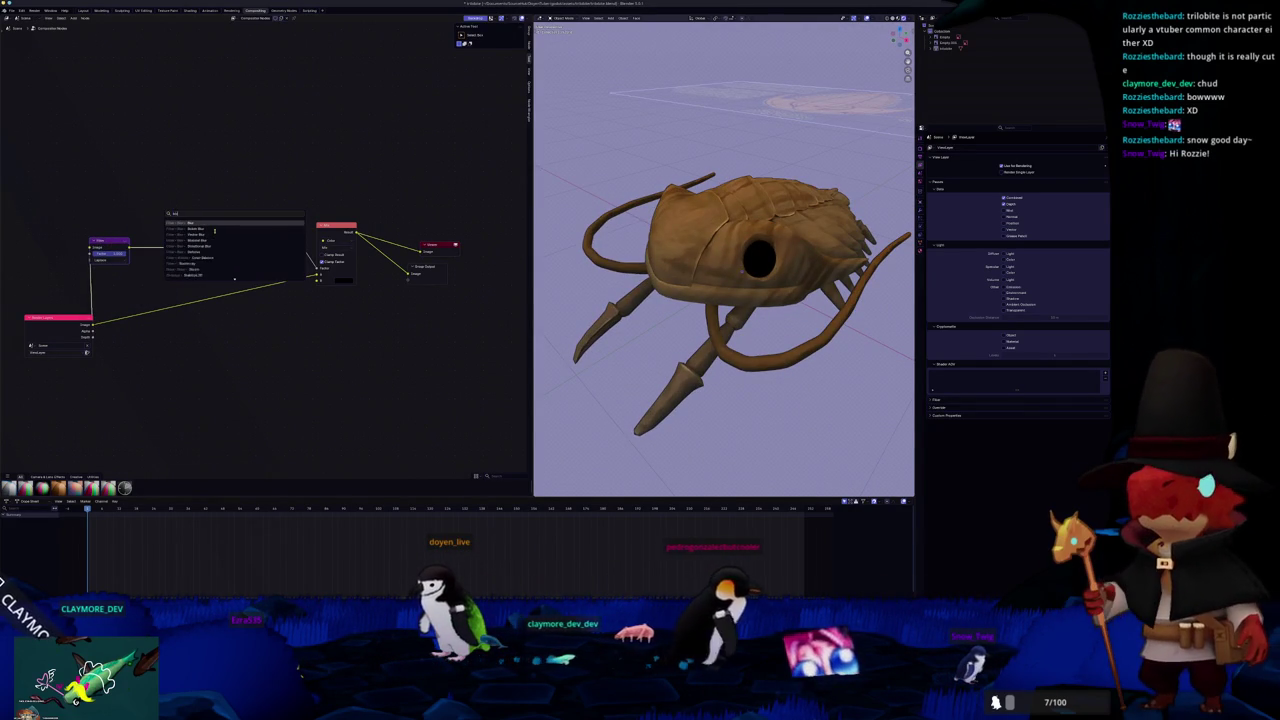
key(Return)
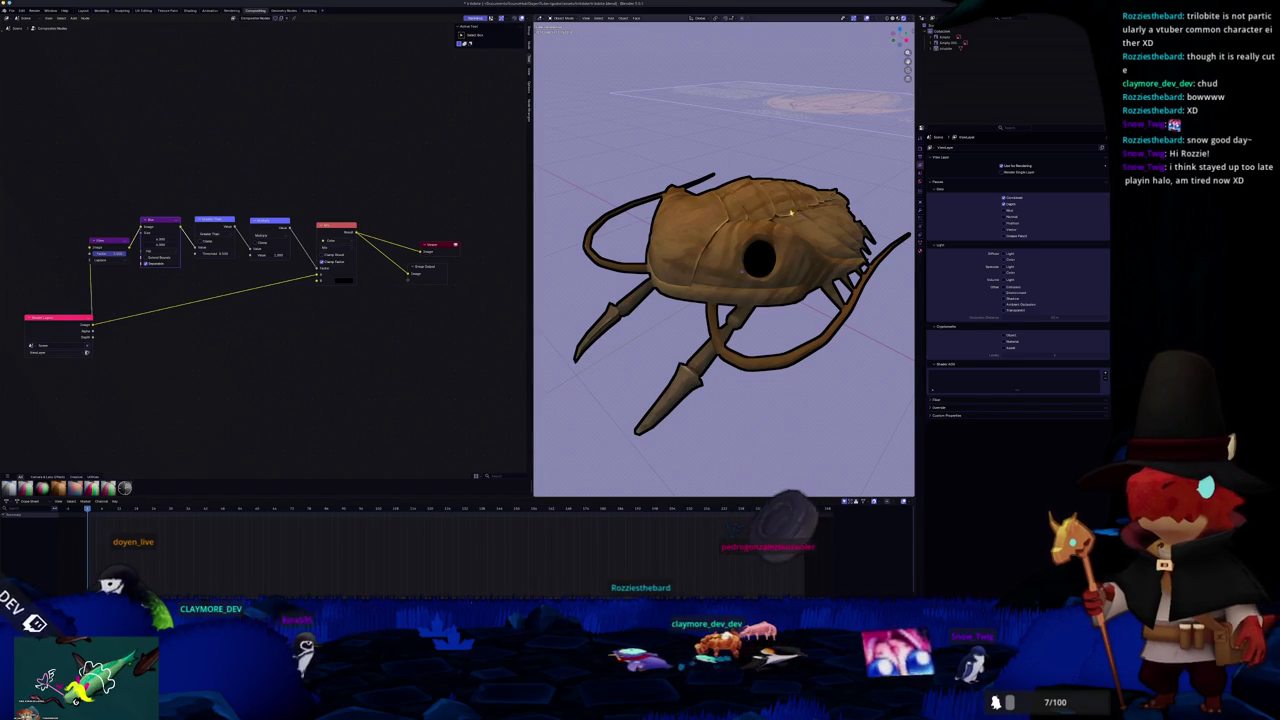
scroll(851, 190, down, 3)
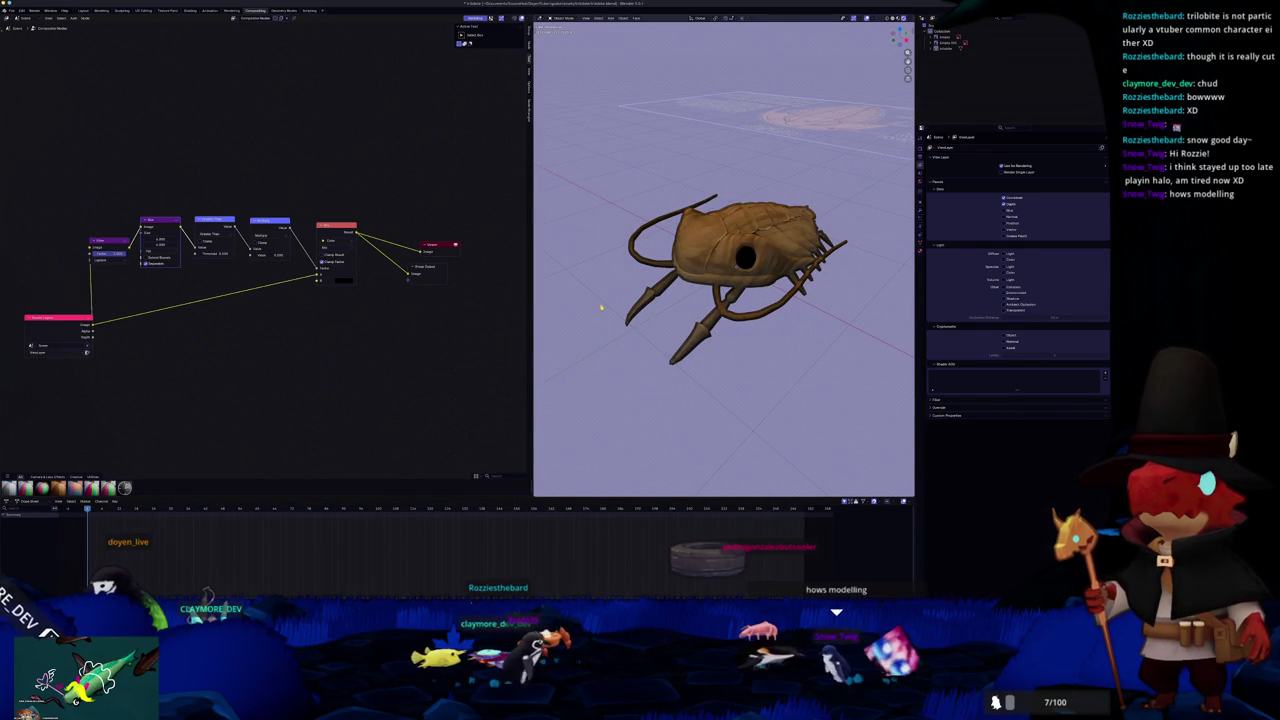
middle_drag(601, 307, 614, 279)
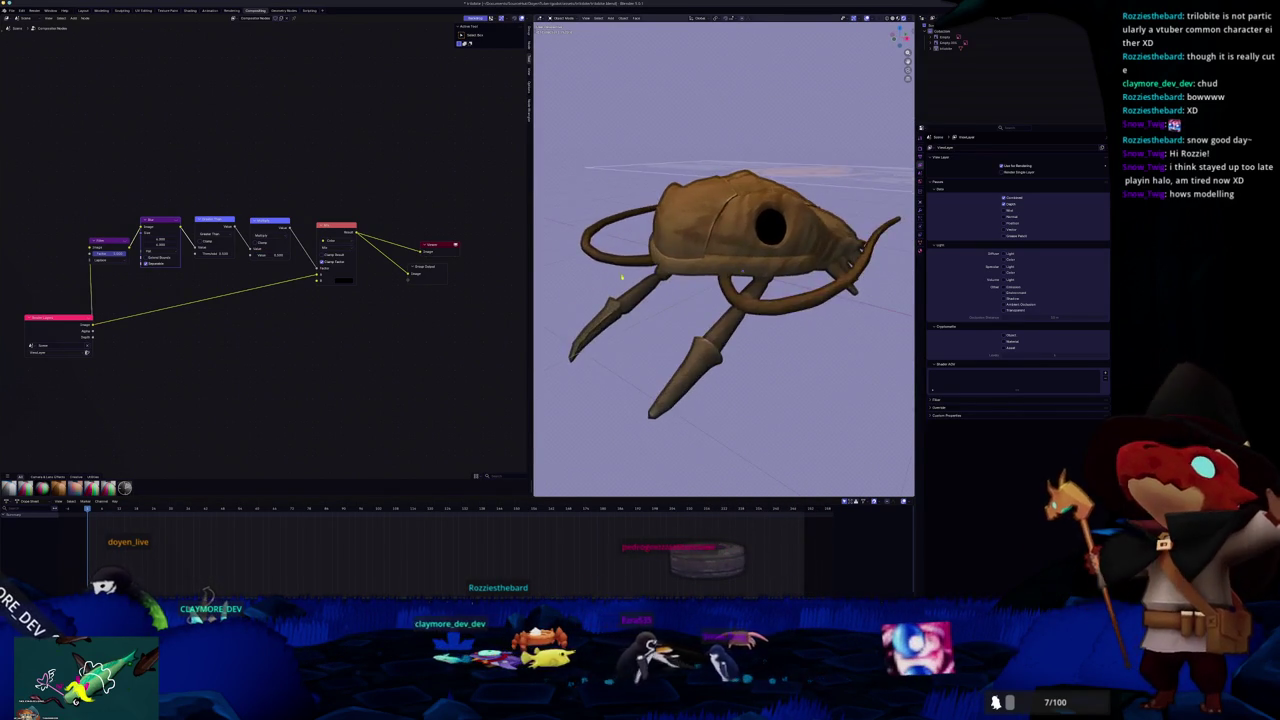
scroll(614, 279, up, 3)
mouse_move(677, 251)
middle_down()
mouse_move(697, 249)
mouse_move(678, 249)
middle_up()
scroll(690, 255, down, 5)
scroll(690, 250, up, 2)
click(166, 237)
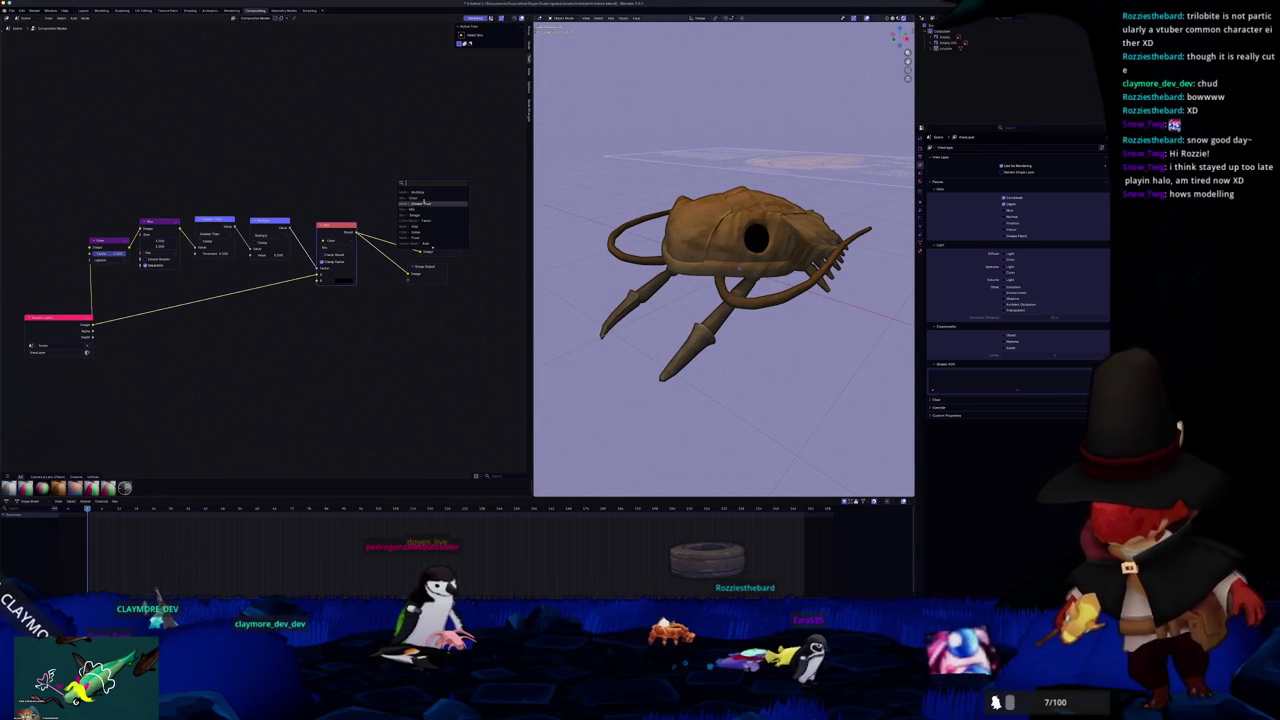
click(421, 201)
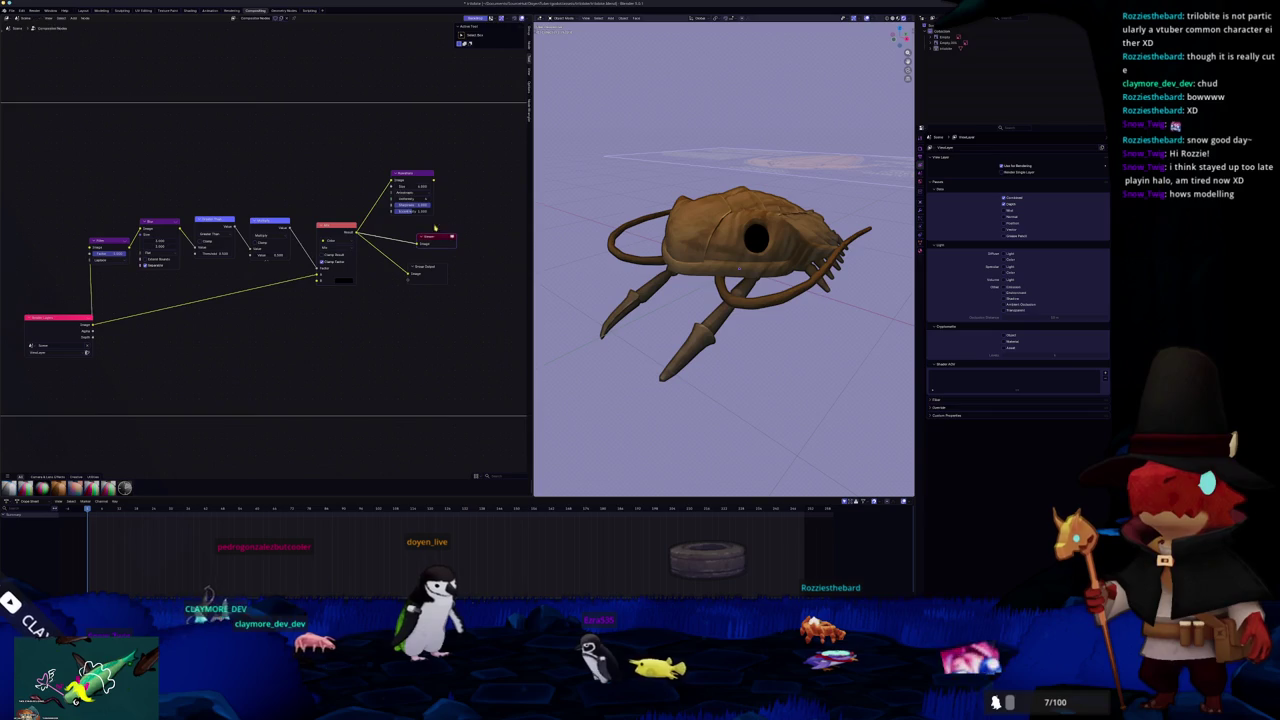
ctrl+shift+click(418, 178)
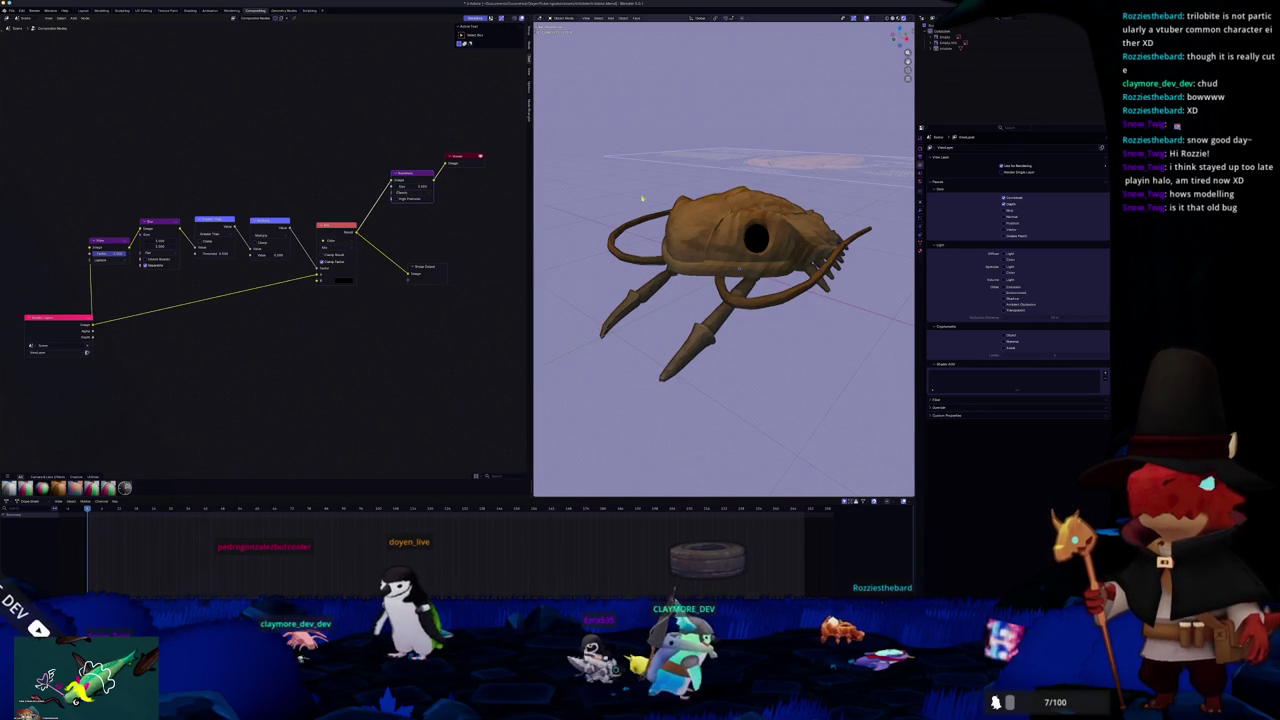
Zoom and orbit the 3D viewport toward a new angle on the trilobite
scroll(628, 206, up, 4)
scroll(628, 206, up, 2)
scroll(628, 206, up, 2)
scroll(628, 206, down, 2)
scroll(635, 202, down, 4)
scroll(645, 197, down, 2)
scroll(651, 194, up, 3)
middle_drag(651, 194, 434, 185)
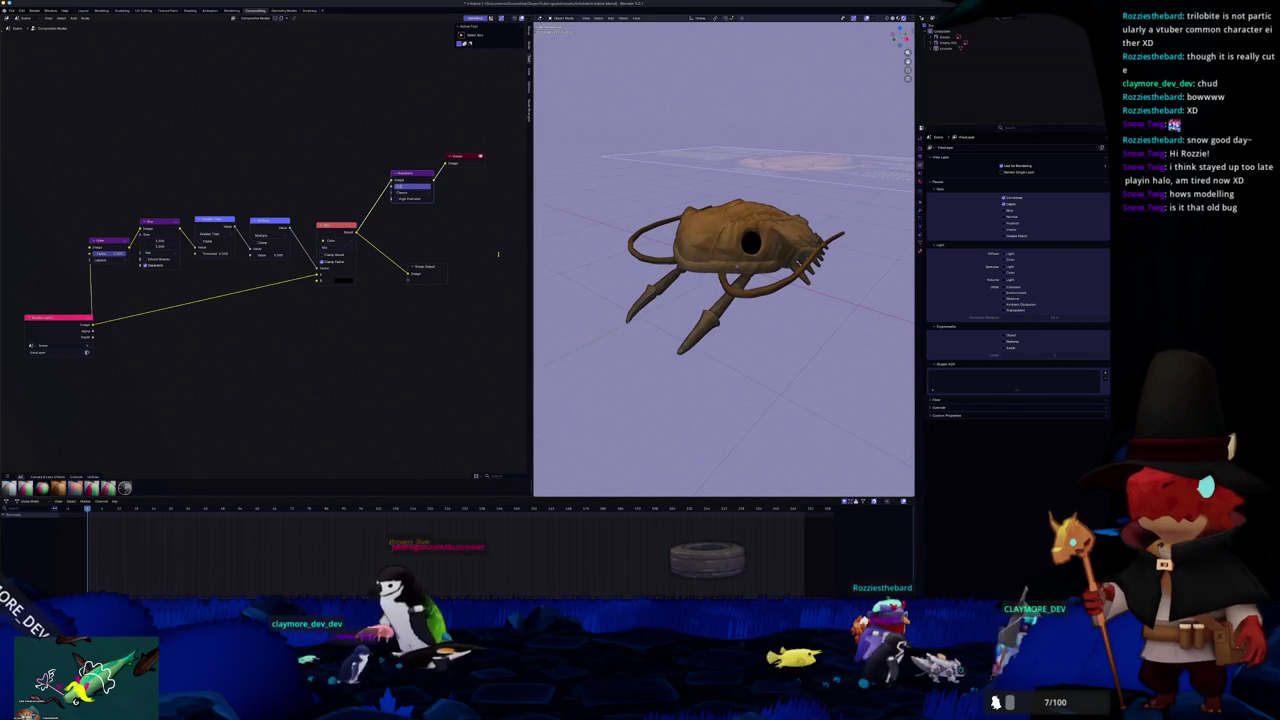
scroll(672, 217, up, 4)
scroll(672, 217, down, 4)
scroll(672, 217, down, 2)
scroll(672, 217, up, 2)
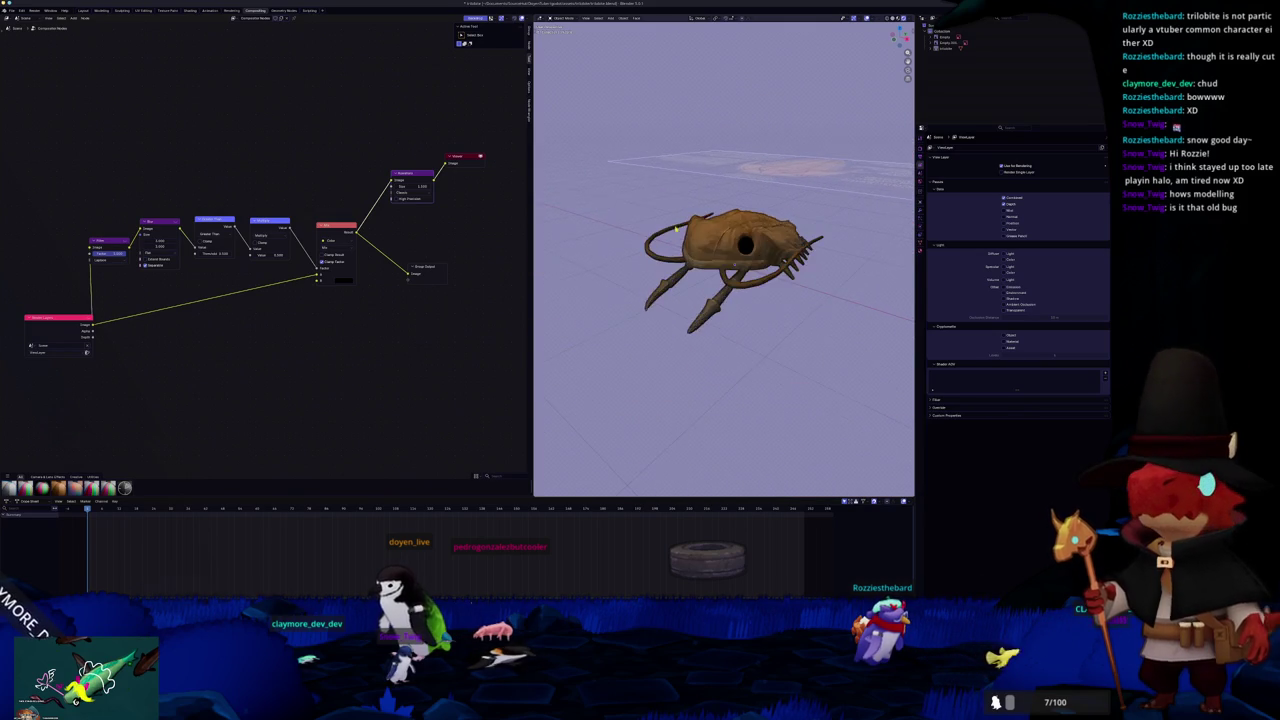
Settle on an angled side view of the trilobite and start a Ctrl+Print region screenshot
mouse_move(670, 244)
middle_down()
mouse_move(620, 255)
mouse_move(668, 246)
middle_up()
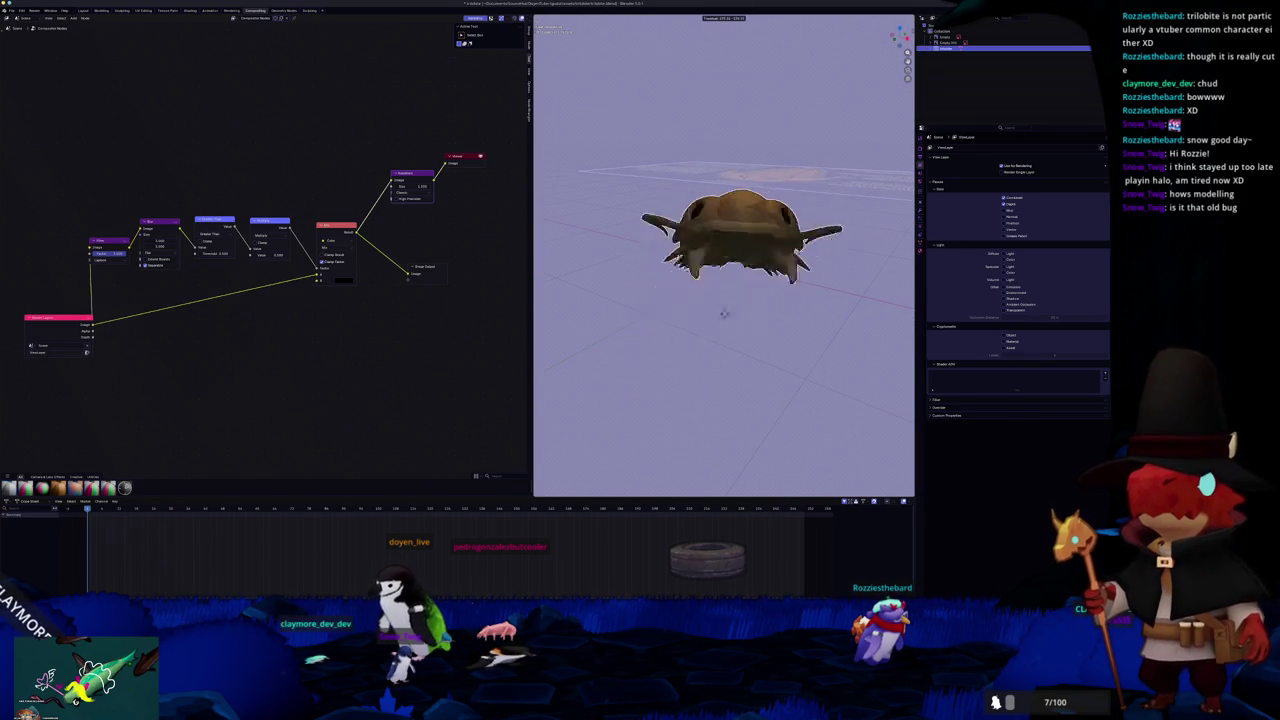
mouse_move(760, 300)
middle_down()
mouse_move(817, 343)
mouse_move(792, 335)
mouse_move(834, 332)
middle_up()
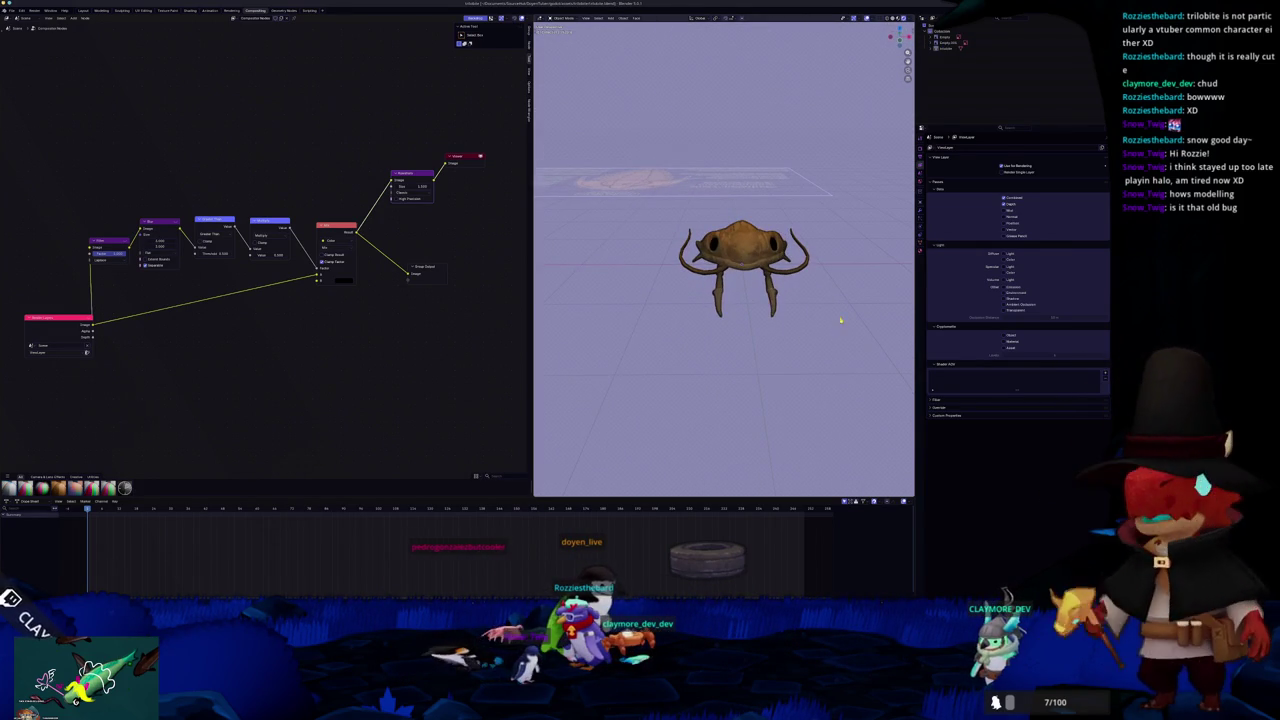
middle_drag(834, 332, 794, 320)
scroll(794, 321, down, 2)
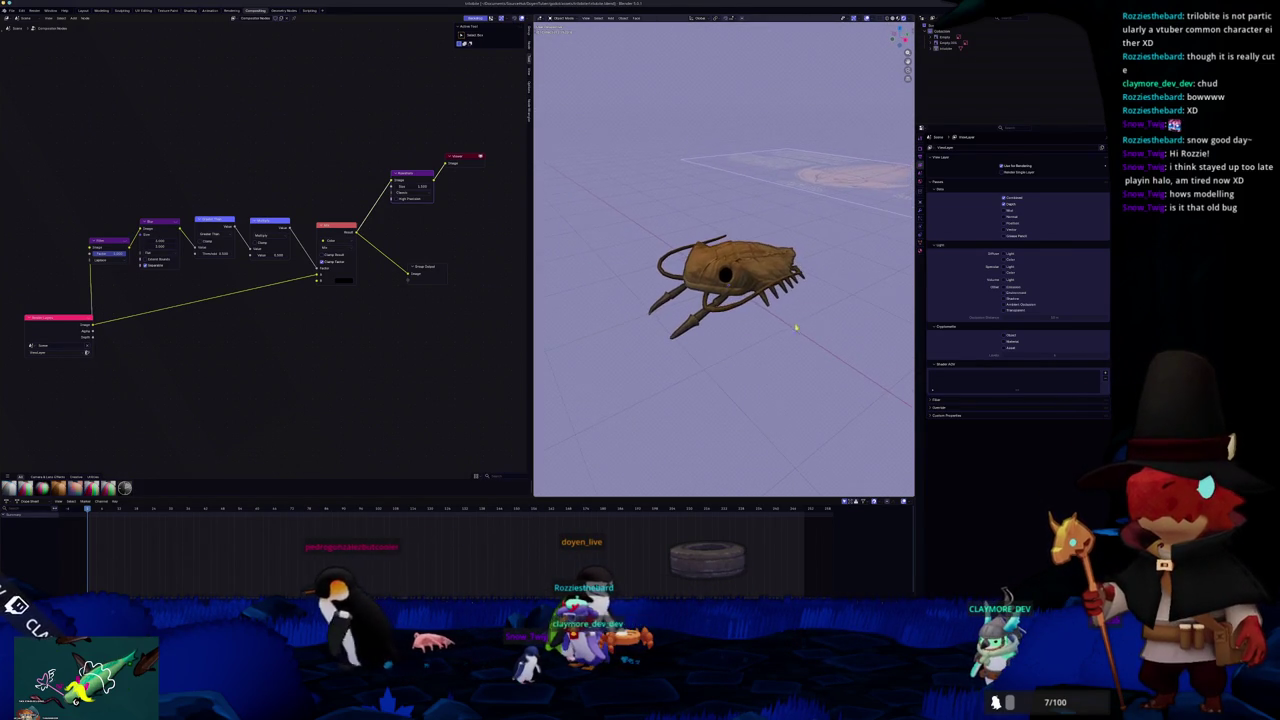
key(ctrl+Print)
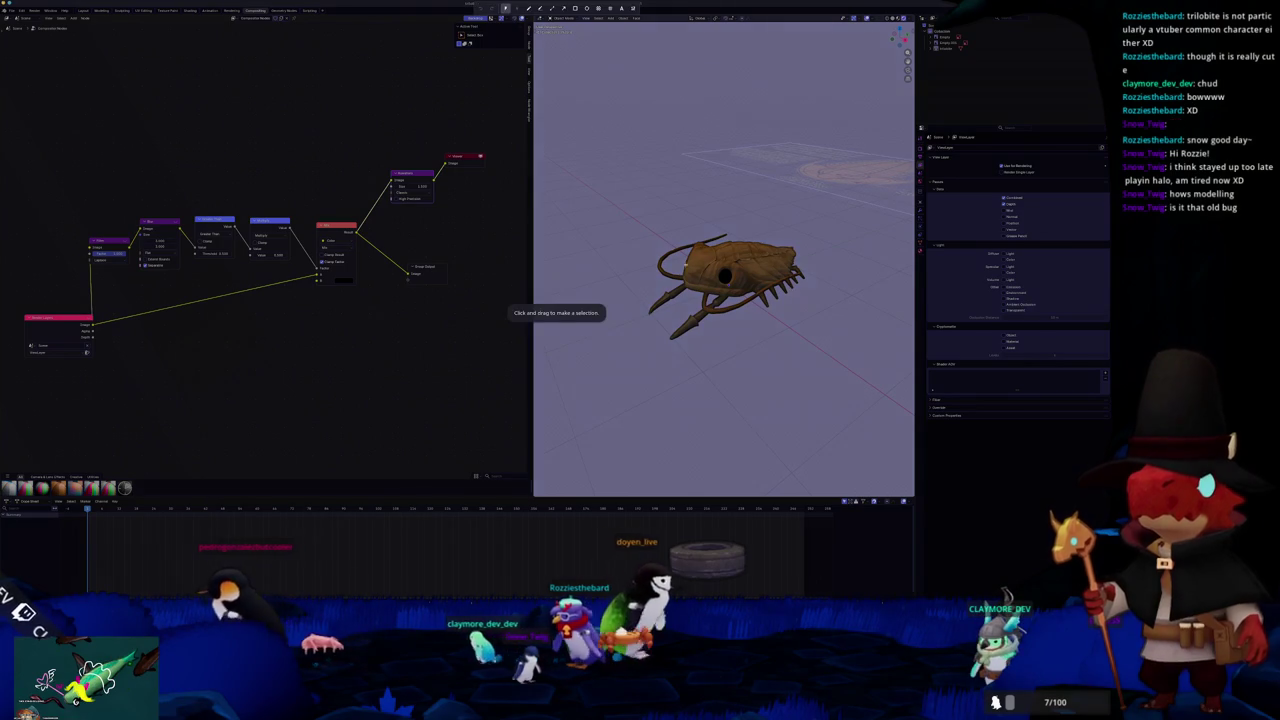
Capture a region around the trilobite and close the saved screenshot preview
drag(632, 215, 826, 355)
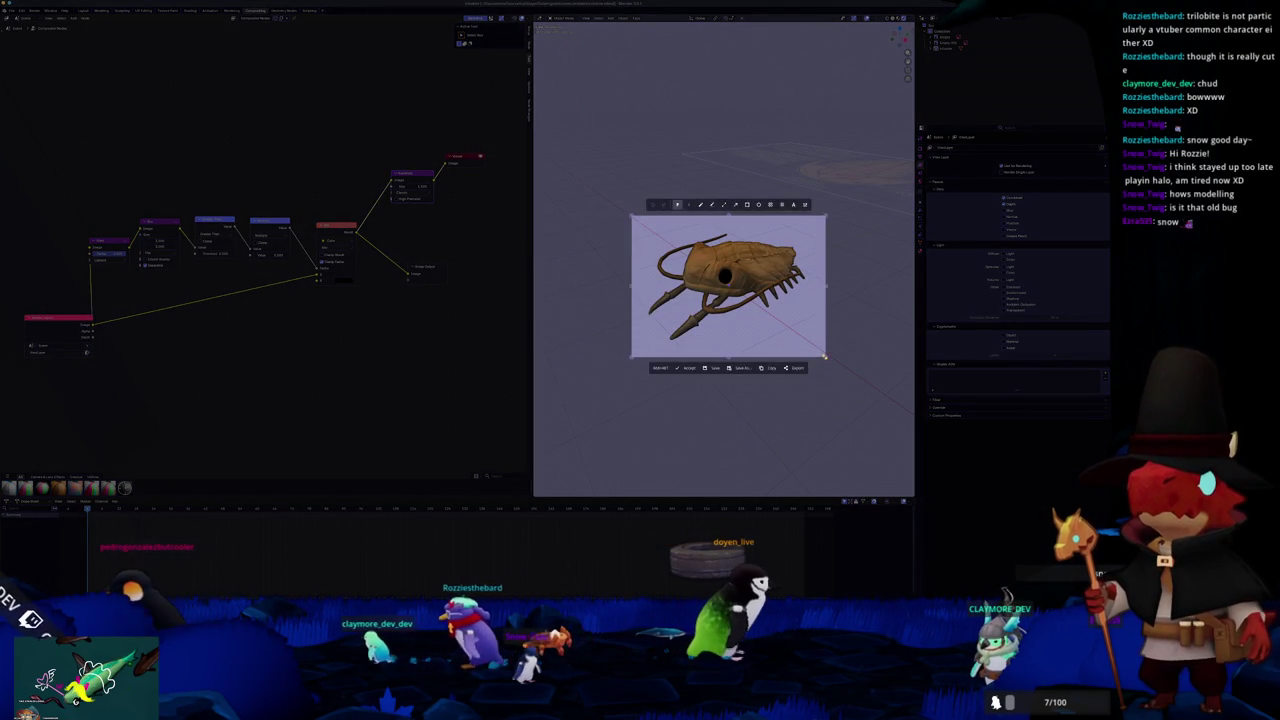
double_click(809, 347)
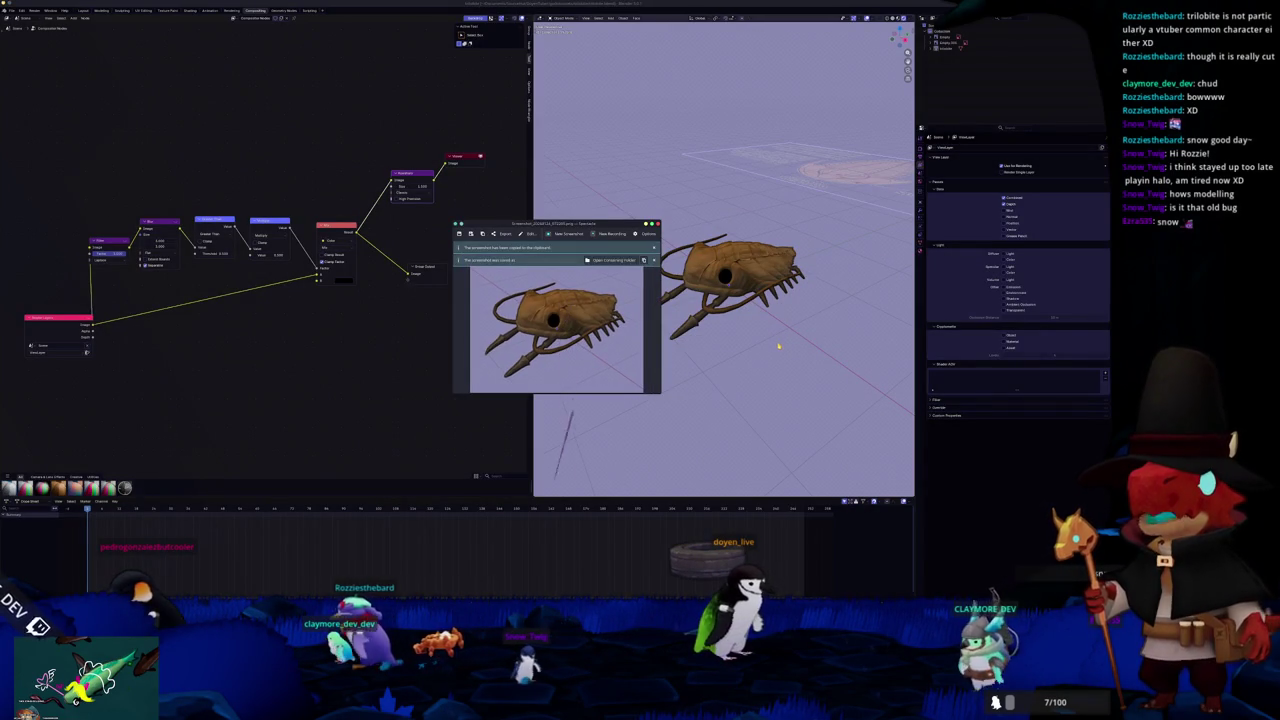
click(652, 223)
Move the Viewer node lower and capture another region screenshot of the trilobite
drag(455, 157, 430, 226)
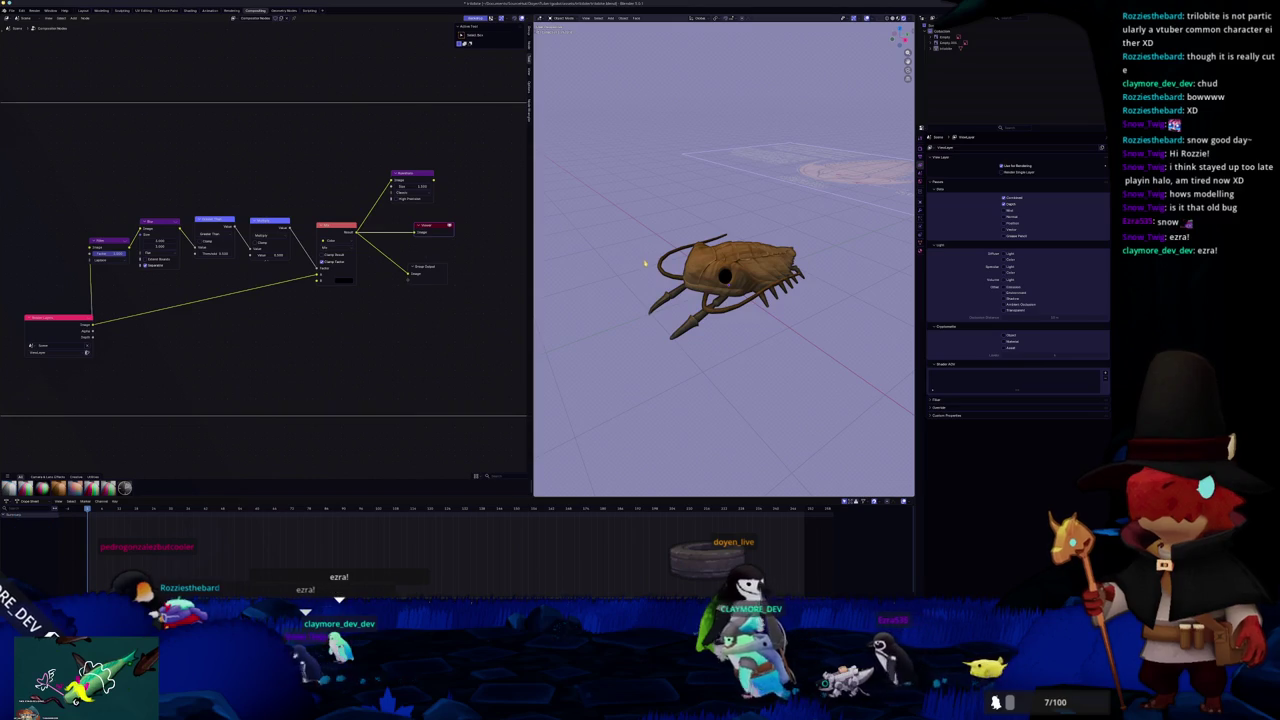
key(Print)
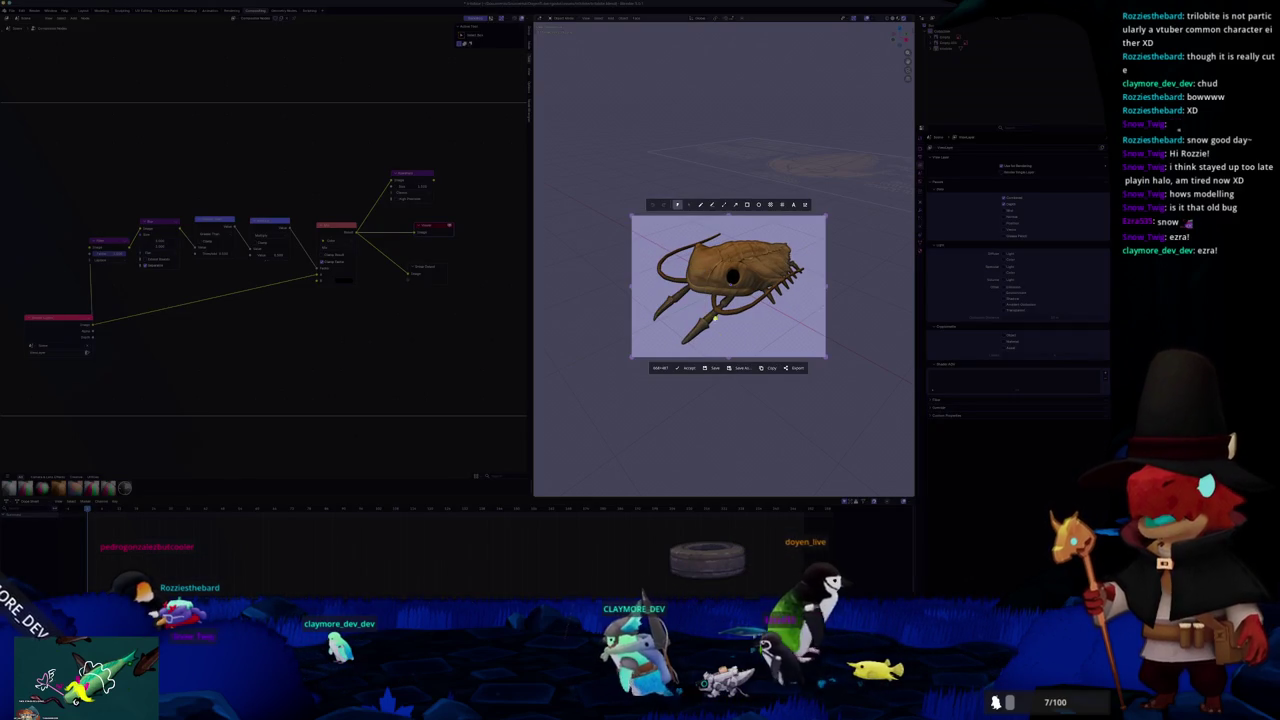
key(Return)
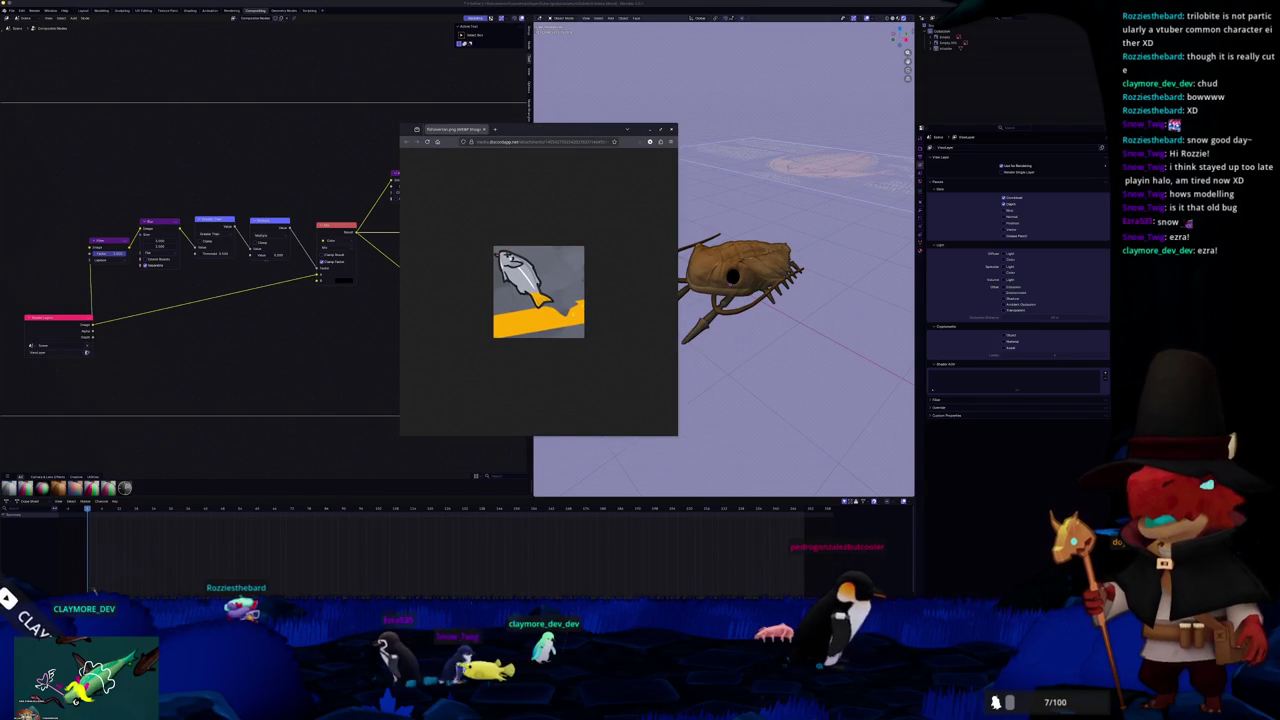
Zoom in on the shared fish image and place the Raid Channel window beside it
ctrl+scroll(612, 300, up, 4)
ctrl+scroll(612, 300, up, 1)
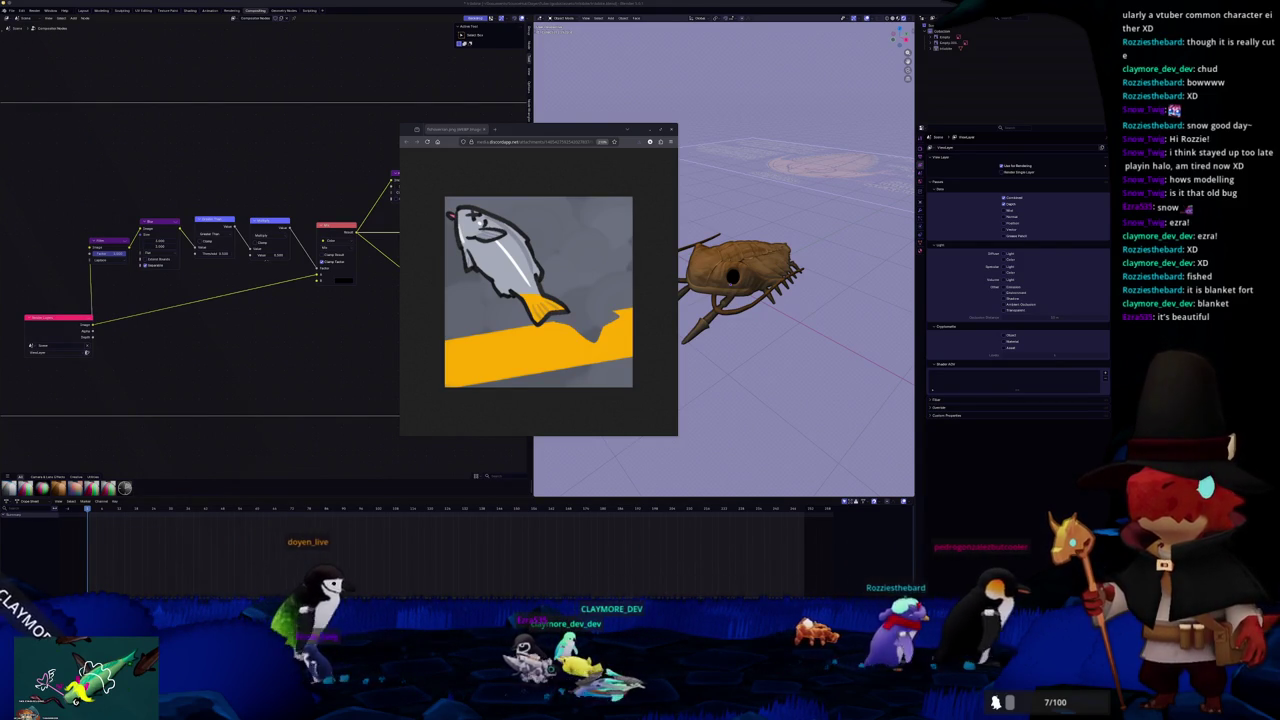
drag(540, 128, 392, 89)
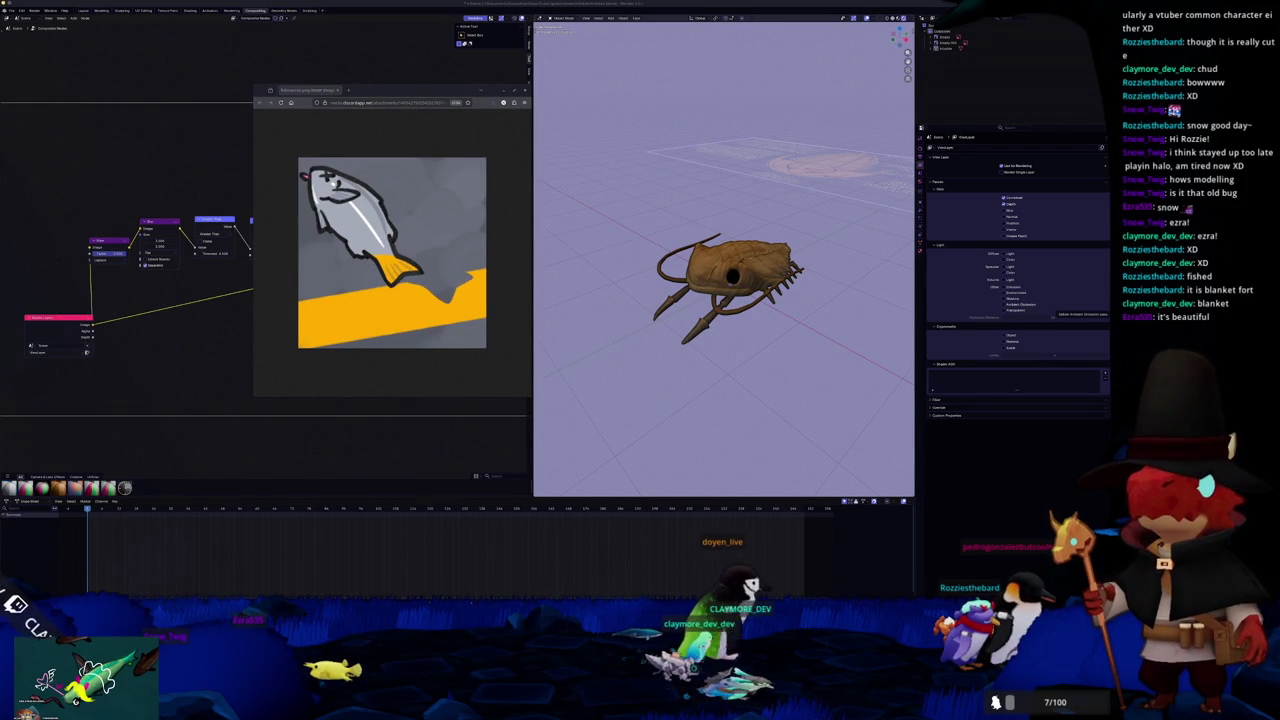
mouse_move(778, 26)
mouse_down()
mouse_move(581, 125)
mouse_move(528, 128)
mouse_up()
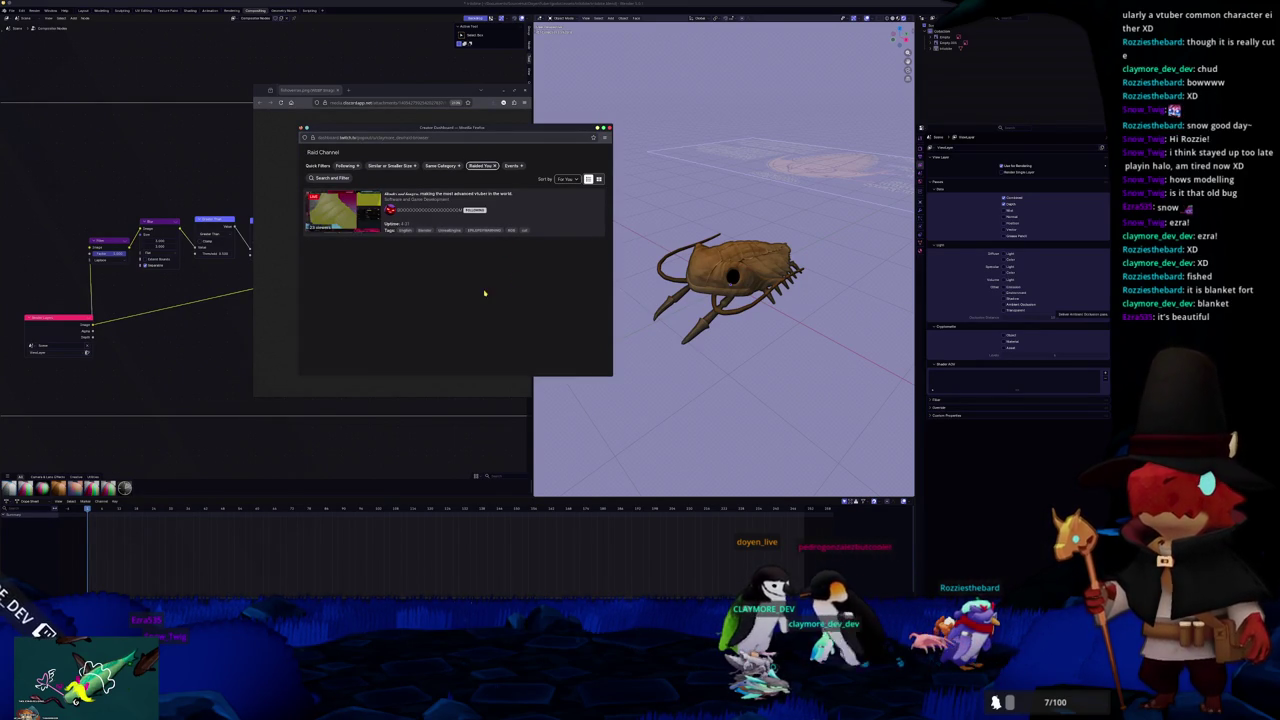
Turn off the 'Raided You' quick filter and nudge the dashboard window into place
click(489, 167)
scroll(525, 279, down, 1)
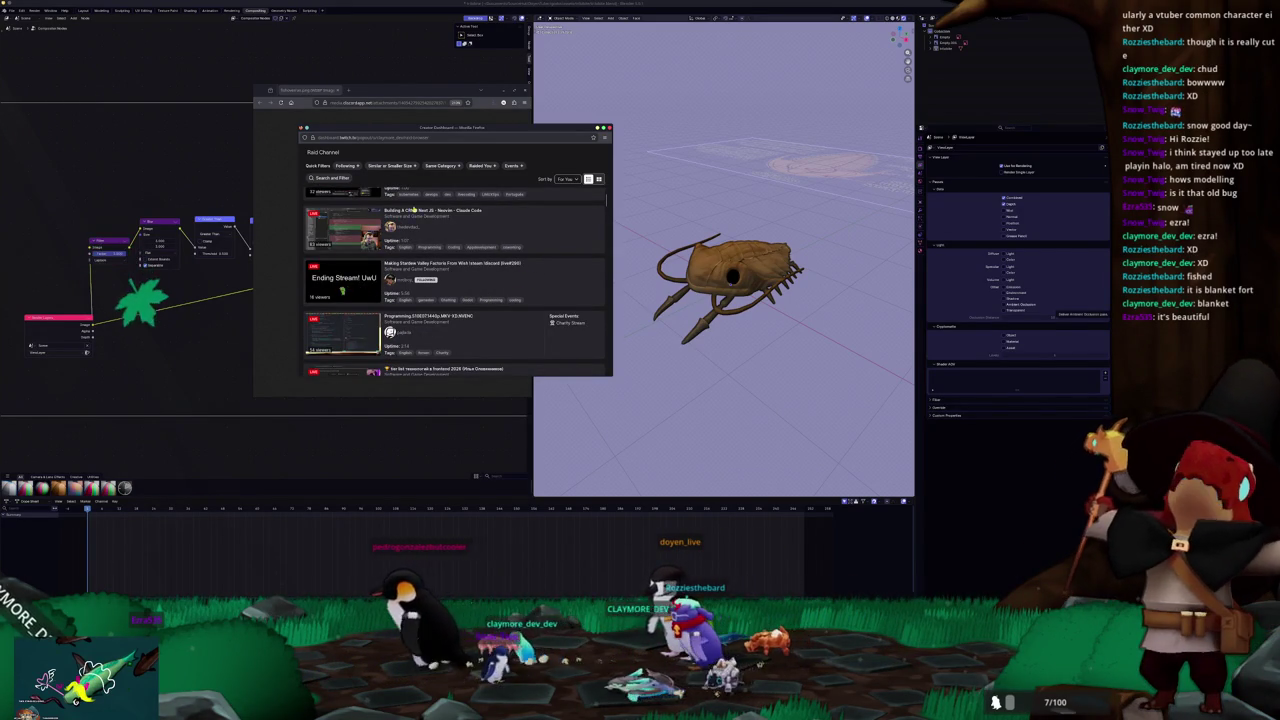
drag(476, 126, 568, 158)
Scroll through the candidate streams and preview Arknights: Endfield as the raid target
scroll(577, 327, down, 1)
scroll(577, 327, down, 1)
scroll(577, 327, up, 1)
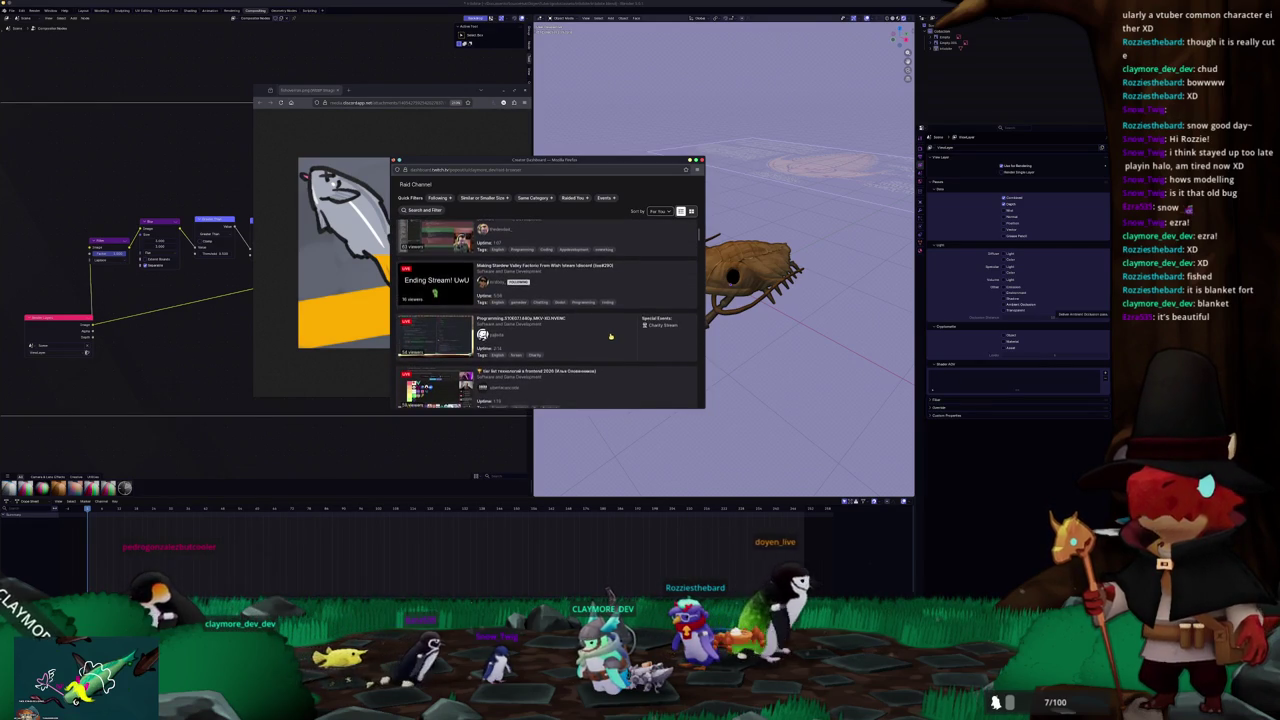
scroll(609, 335, down, 1)
scroll(607, 332, down, 1)
scroll(605, 329, down, 1)
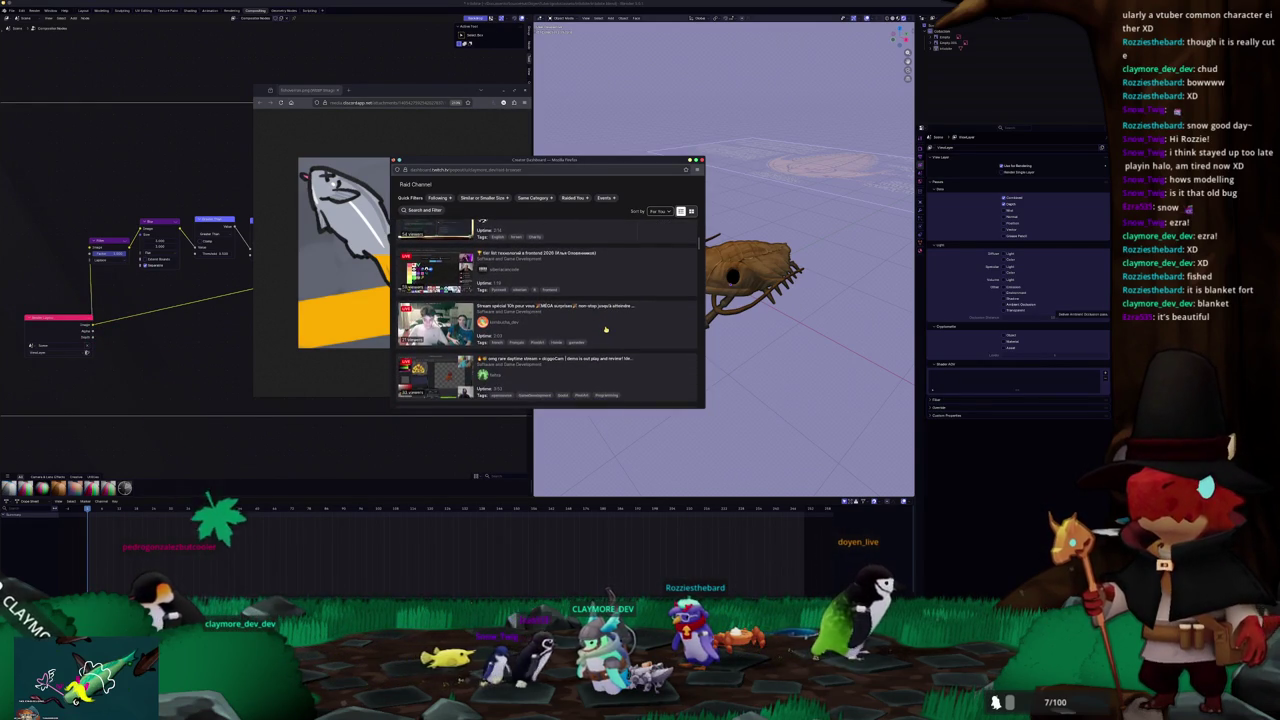
scroll(606, 328, down, 1)
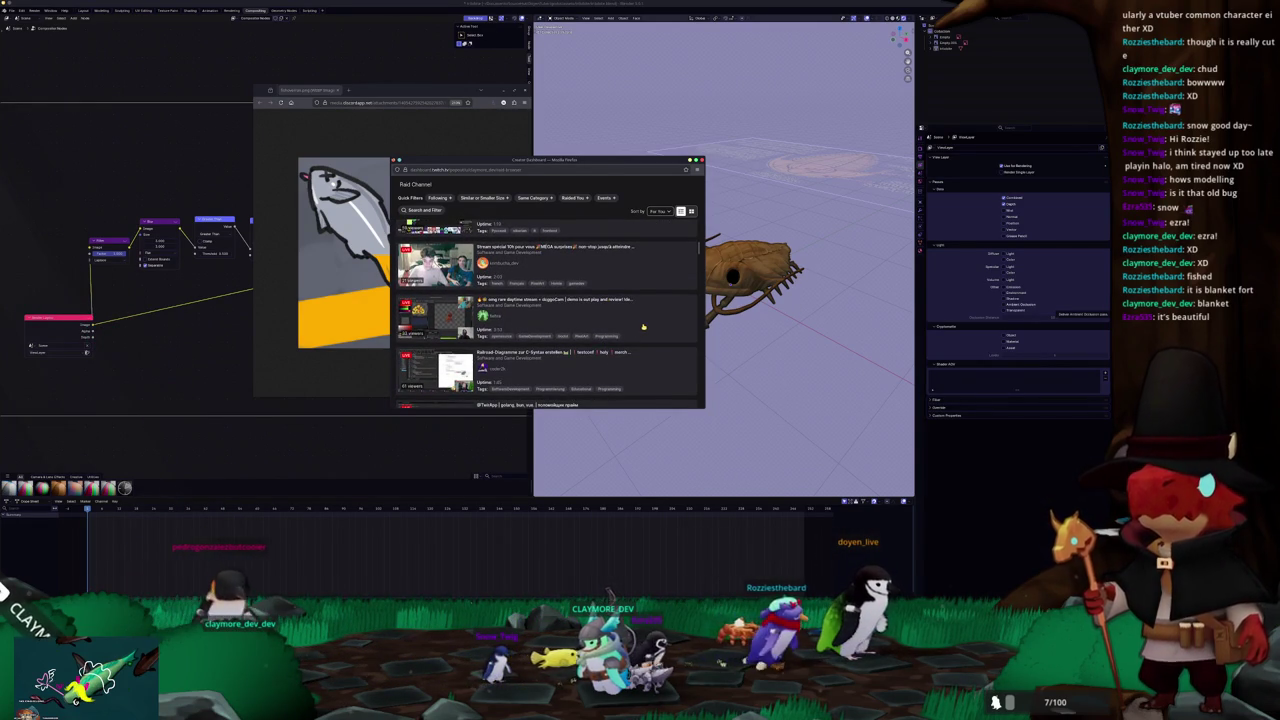
scroll(643, 326, down, 1)
scroll(643, 326, down, 1)
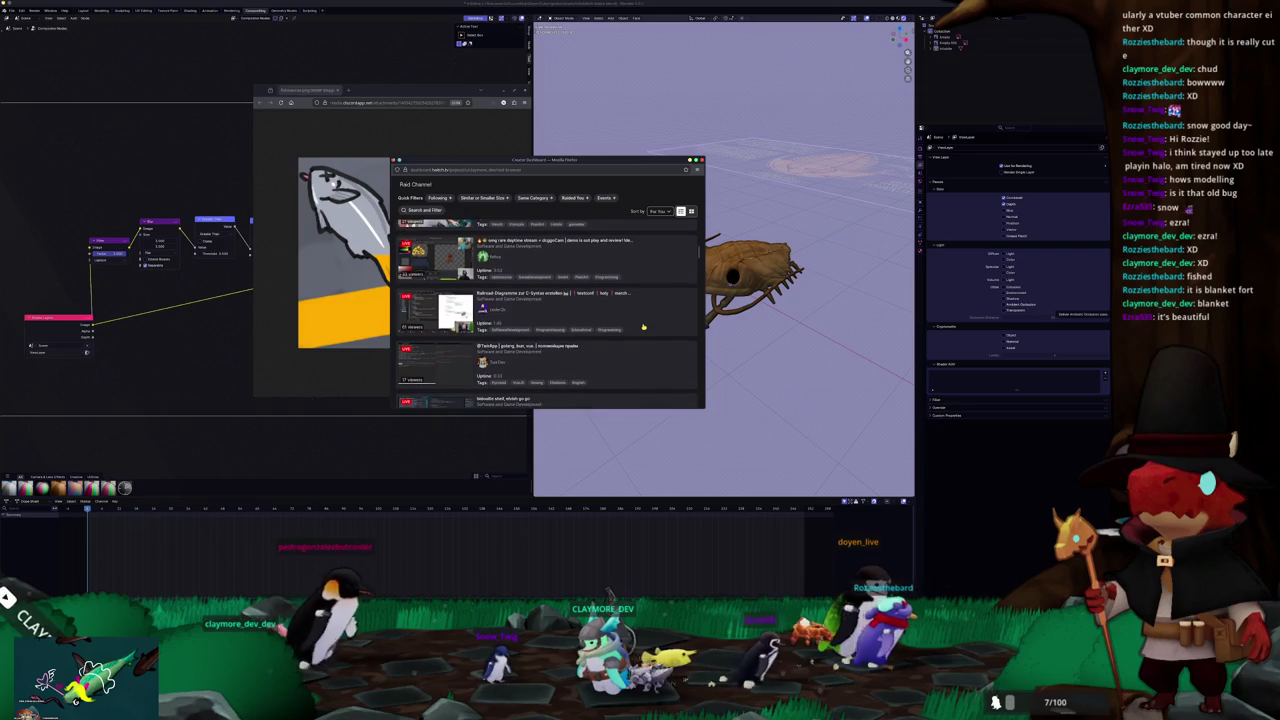
scroll(643, 326, down, 1)
scroll(643, 326, down, 1)
scroll(642, 327, down, 1)
scroll(641, 328, down, 2)
scroll(639, 329, down, 2)
scroll(639, 329, down, 1)
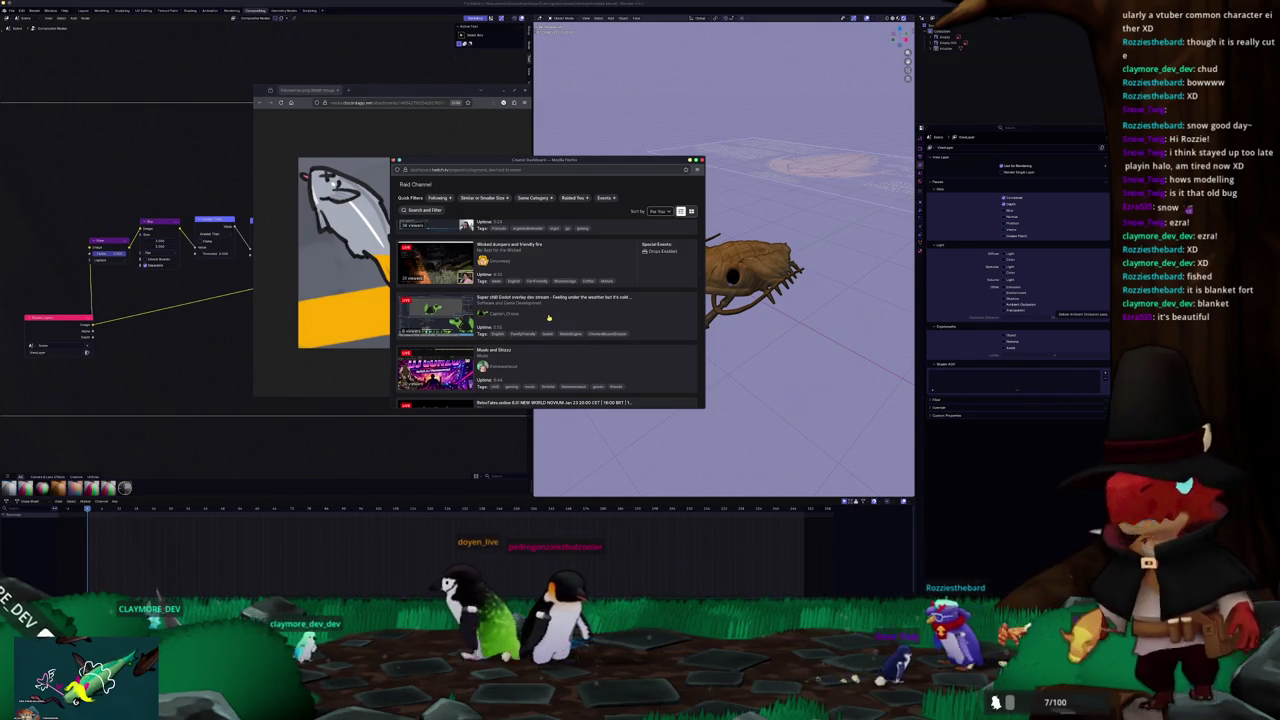
scroll(625, 325, down, 1)
scroll(629, 322, down, 1)
scroll(630, 323, down, 1)
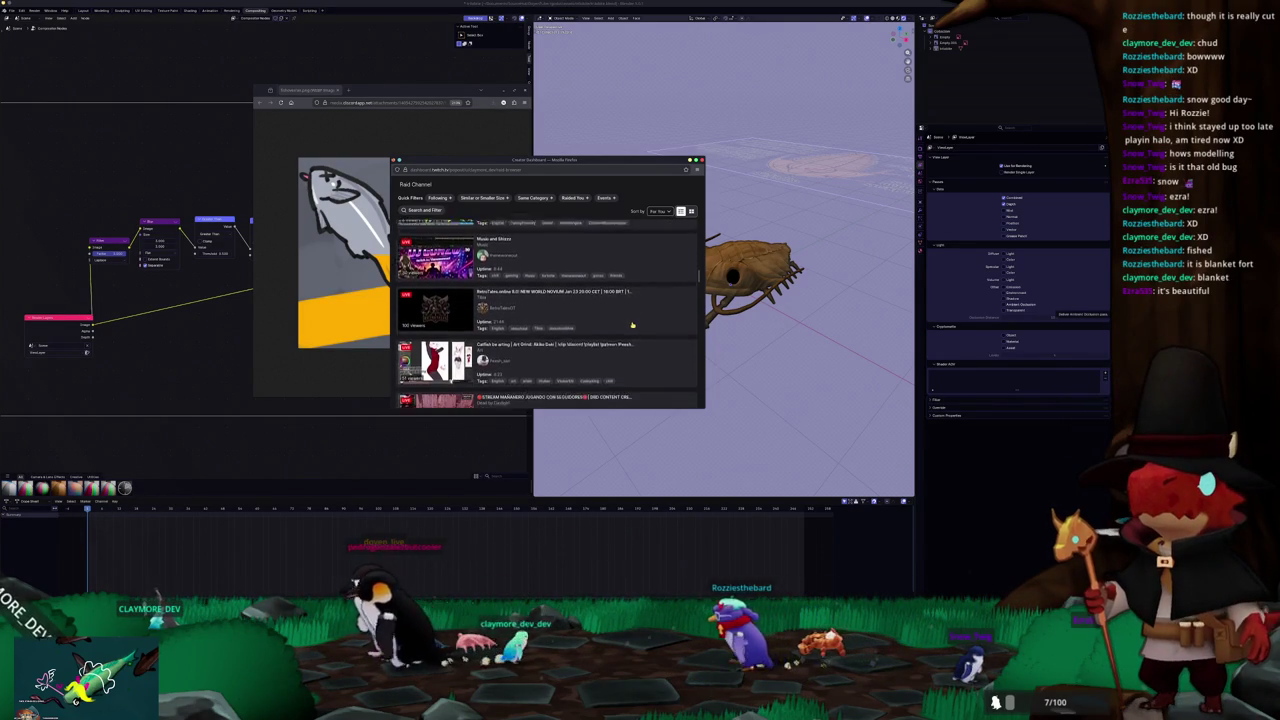
scroll(631, 324, down, 1)
scroll(632, 326, down, 1)
scroll(632, 328, down, 1)
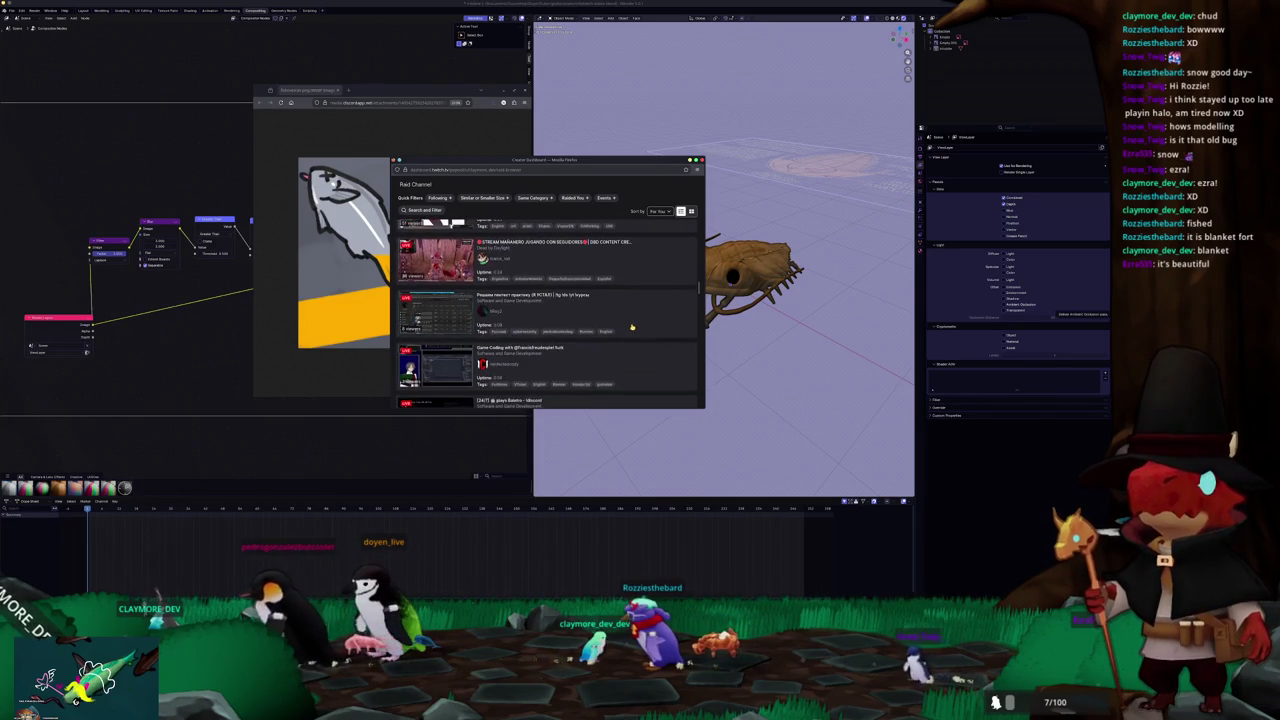
scroll(633, 330, down, 1)
scroll(631, 329, down, 1)
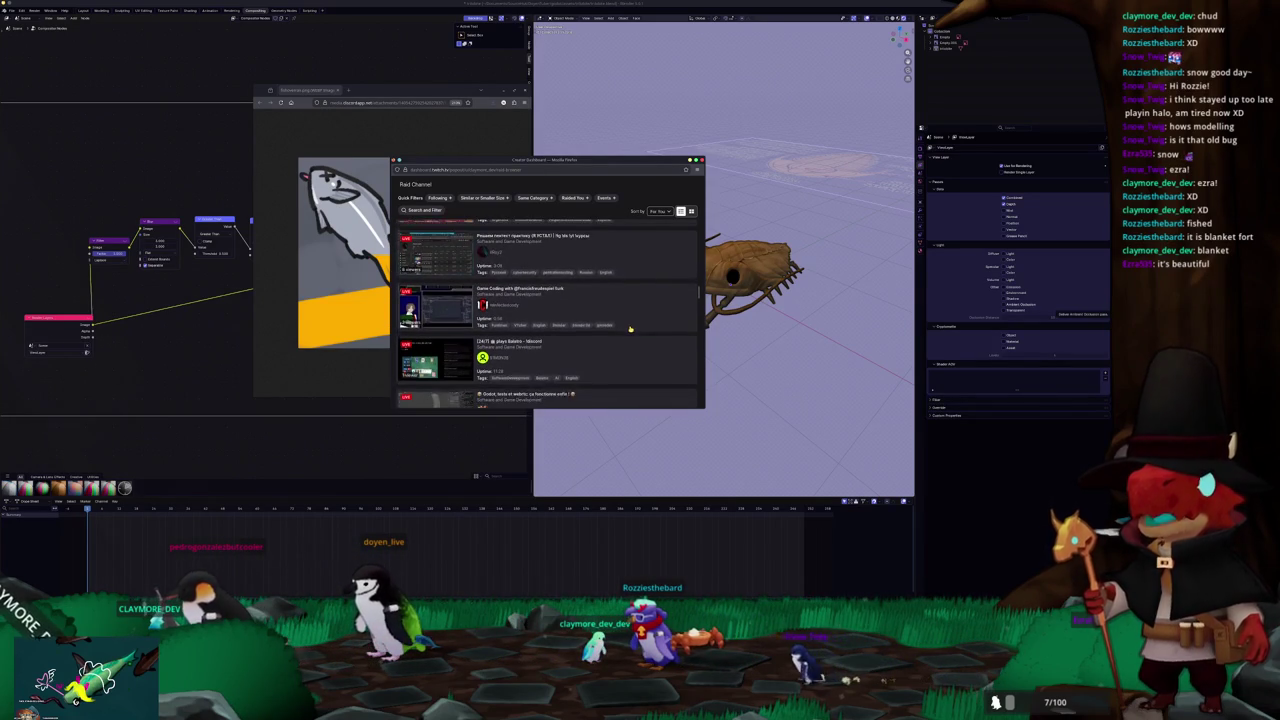
scroll(630, 329, down, 1)
scroll(625, 333, down, 1)
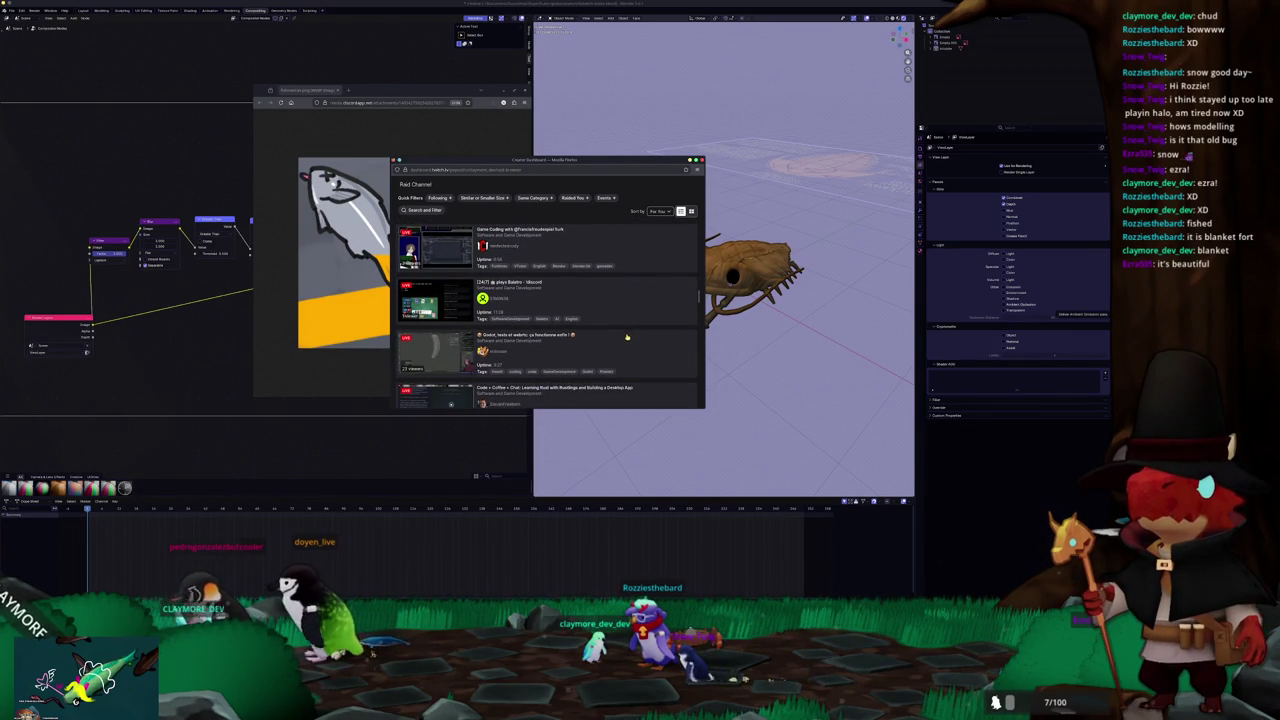
scroll(628, 339, down, 1)
scroll(632, 342, down, 1)
scroll(637, 345, down, 1)
scroll(643, 348, down, 1)
scroll(640, 345, down, 1)
scroll(600, 320, down, 1)
scroll(560, 295, down, 1)
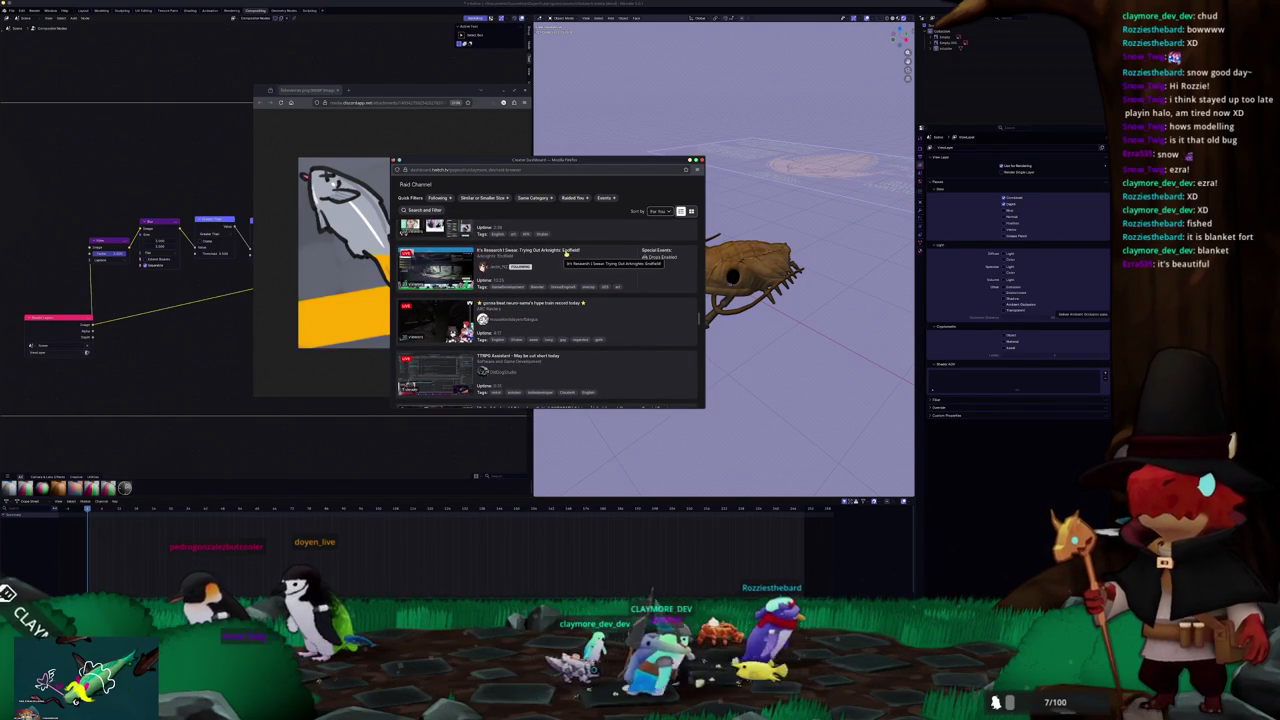
scroll(600, 285, down, 1)
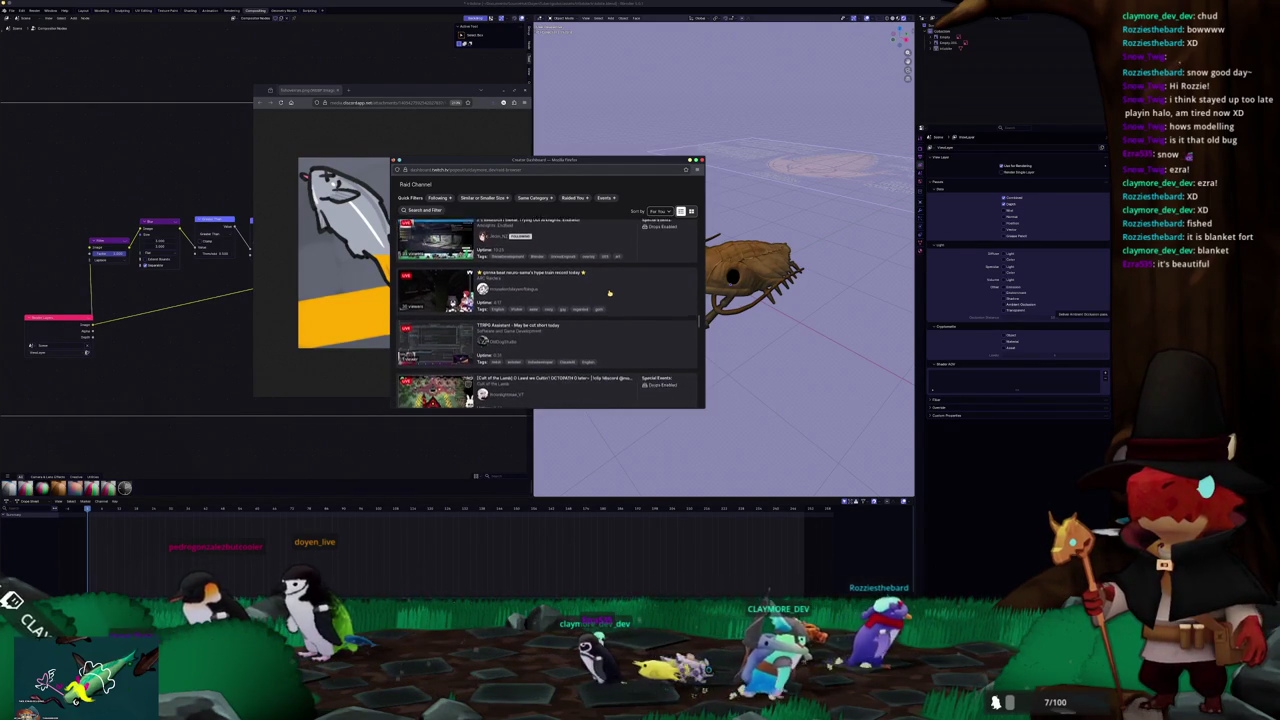
scroll(609, 293, down, 1)
scroll(611, 294, up, 1)
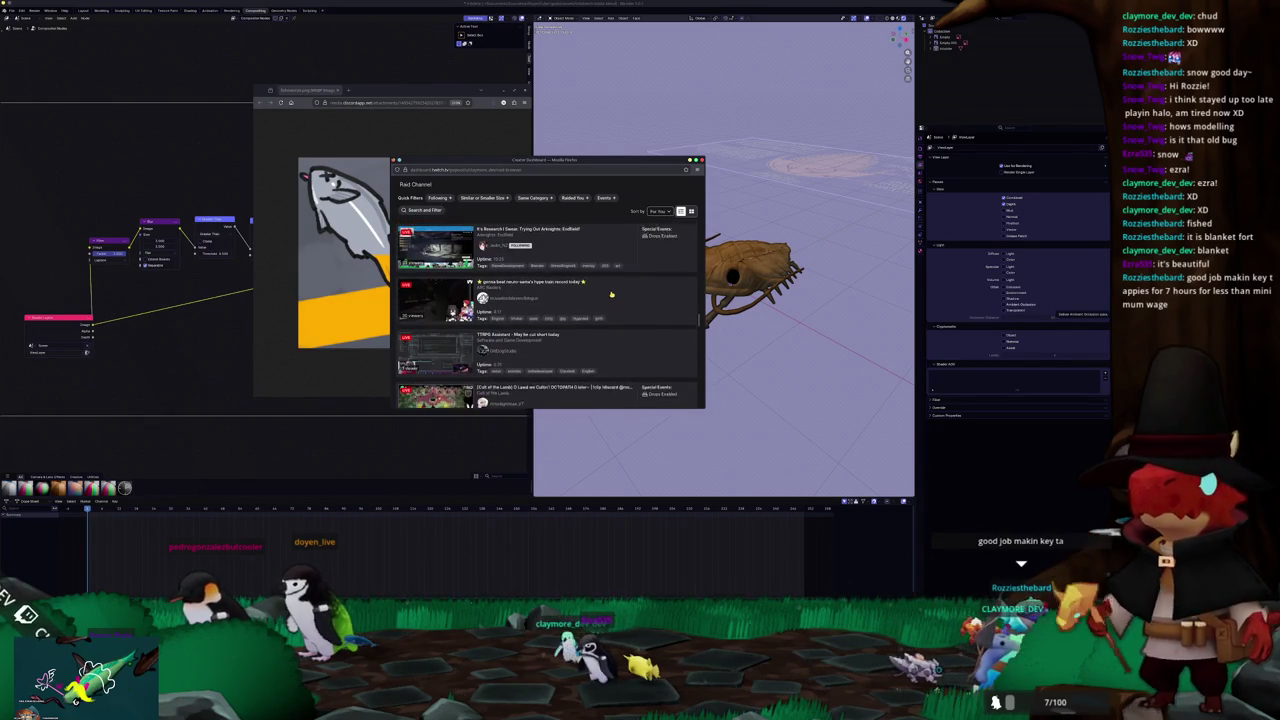
click(576, 268)
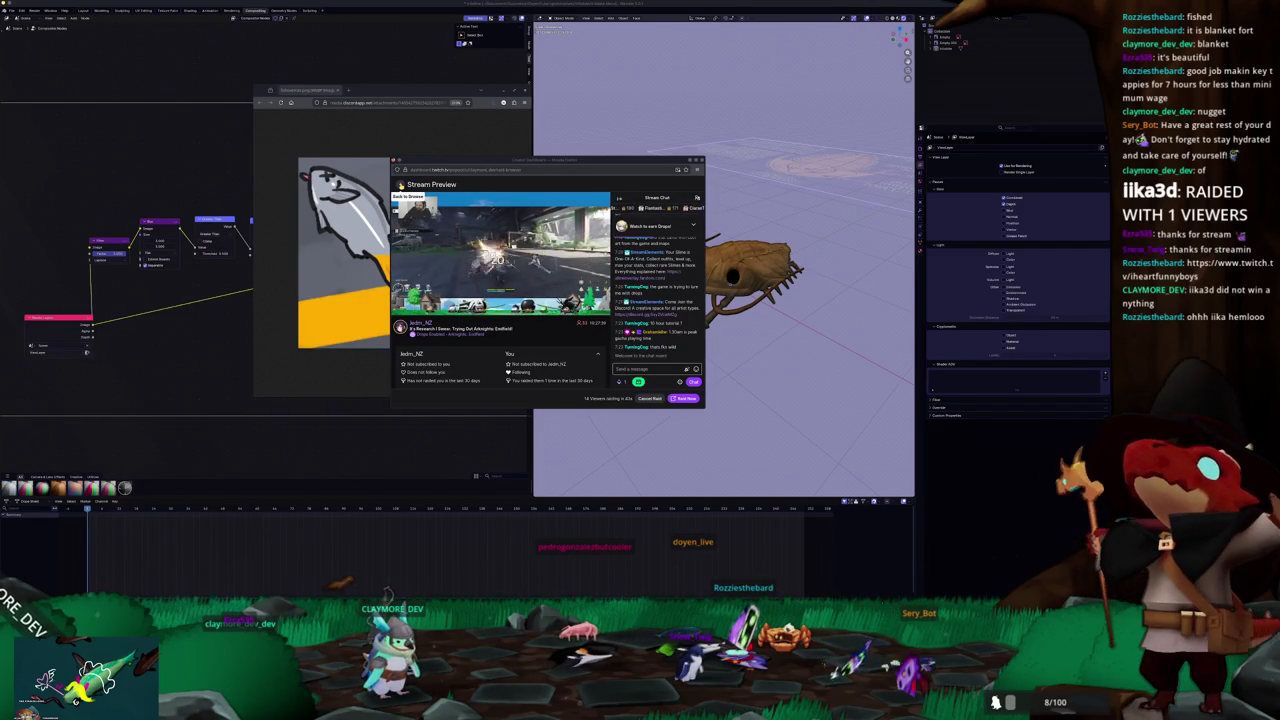
Drop the Endfield raid and start a raid to the Game Dev and Chill stream instead
click(400, 185)
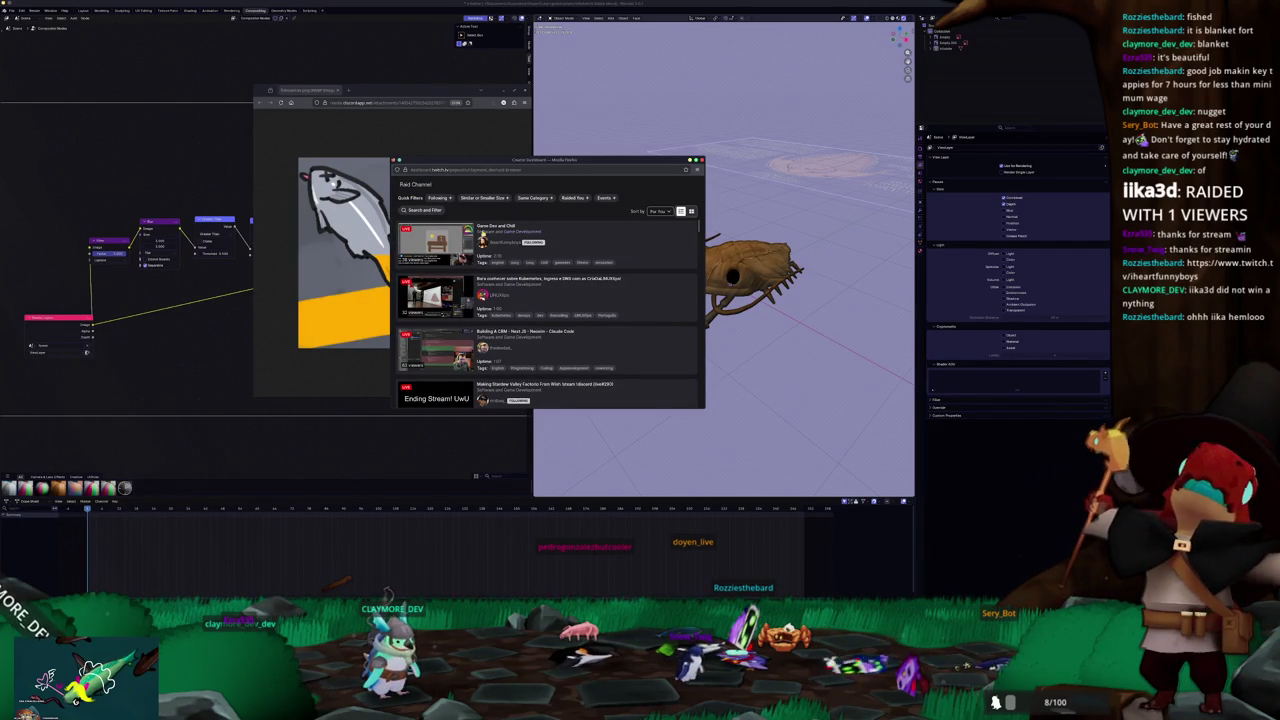
click(583, 242)
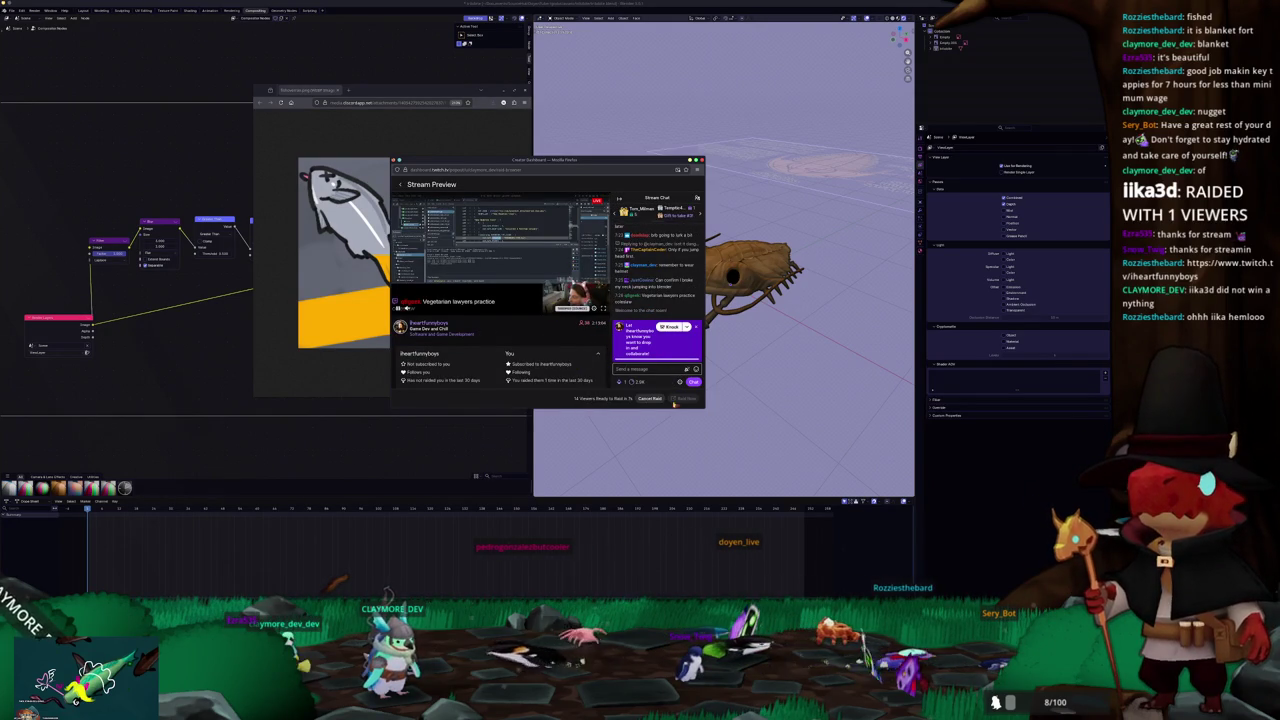
click(651, 399)
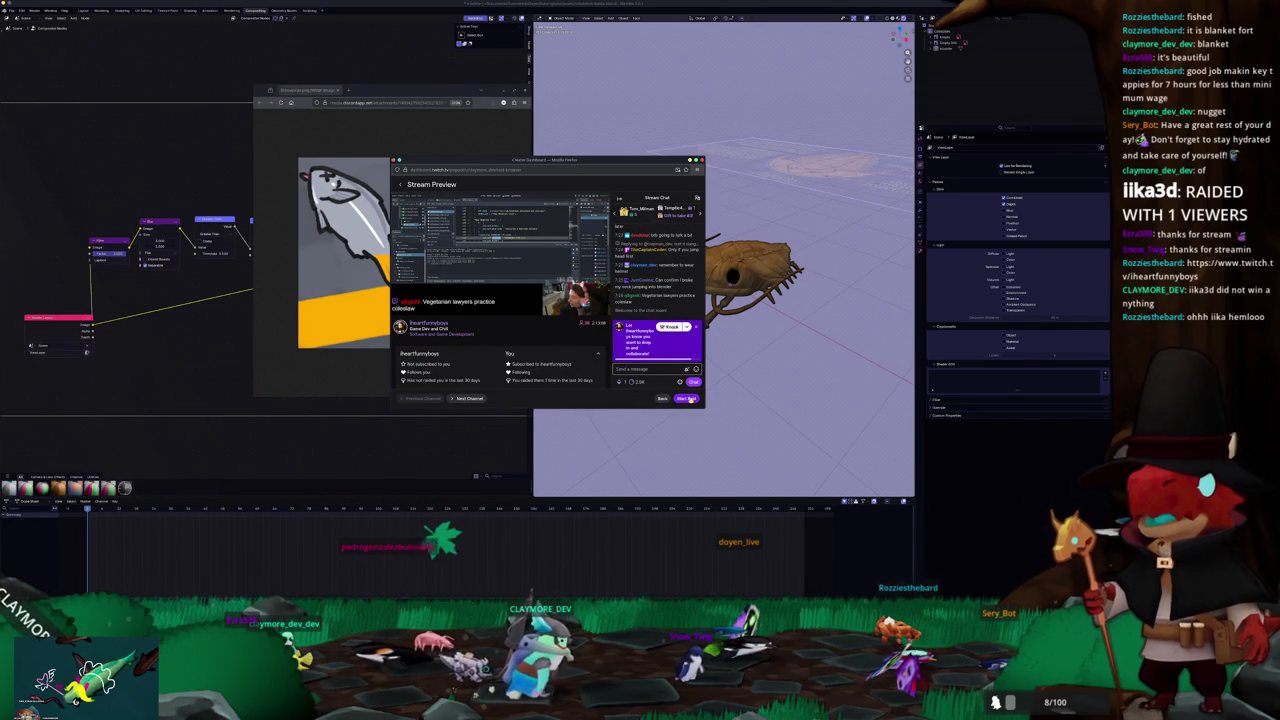
click(689, 399)
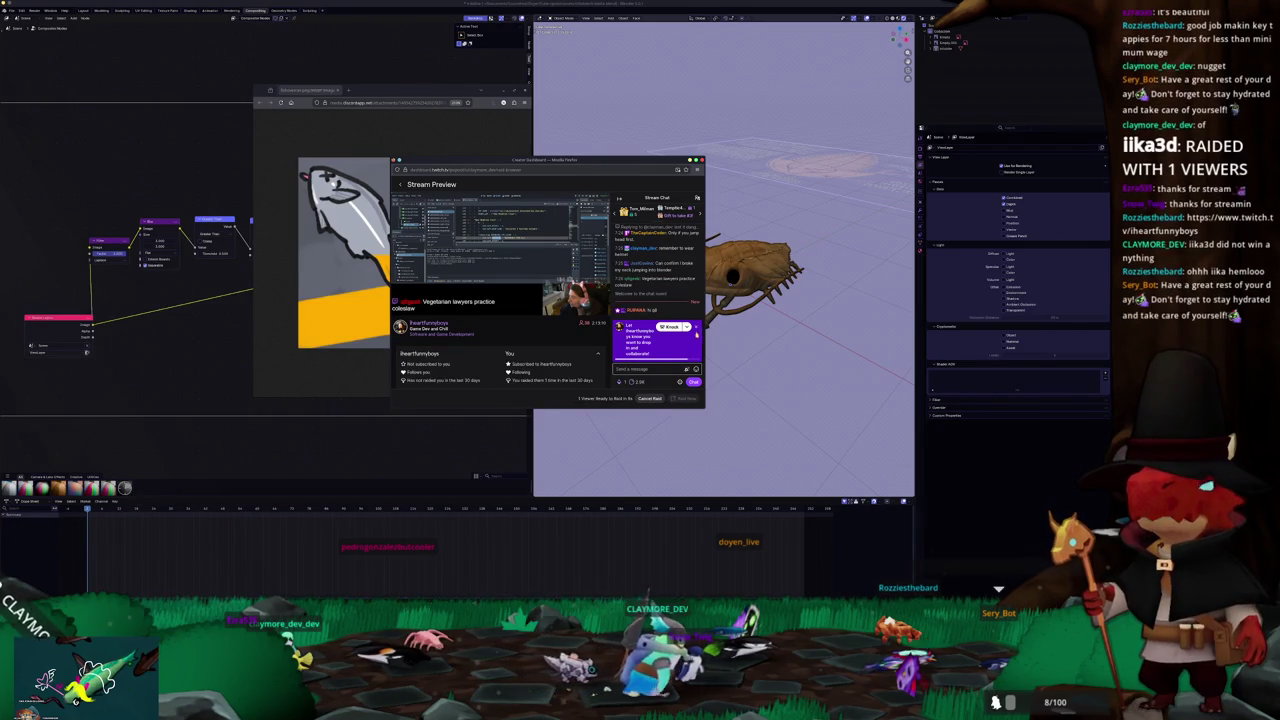